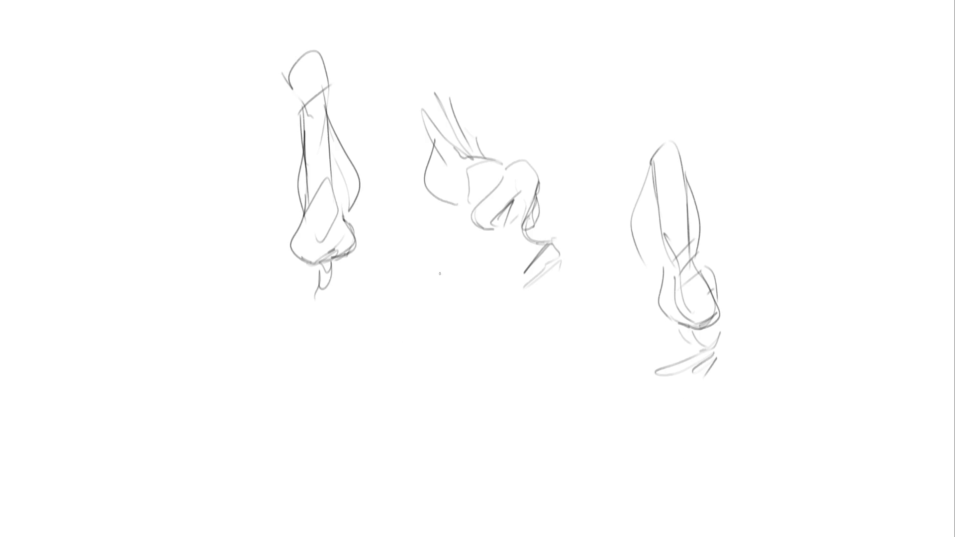
- Sketch a long nose form below the middle nose, joined to it, with curling lines at its base
mouse_move(439, 274)
left_mouse_down()
mouse_move(385, 382)
mouse_move(332, 429)
mouse_move(332, 450)
mouse_move(412, 472)
left_mouse_up()
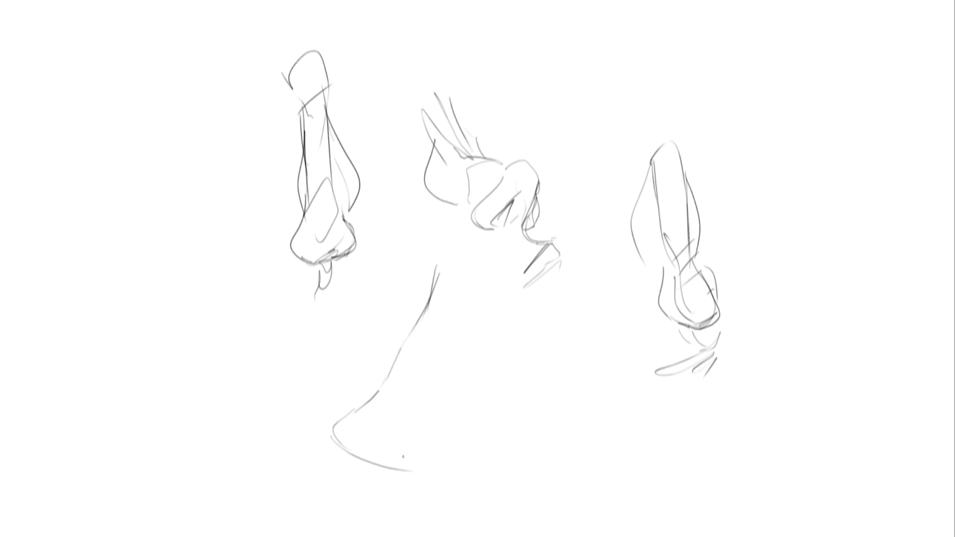
mouse_move(369, 446)
left_mouse_down()
mouse_move(423, 471)
mouse_move(441, 440)
left_mouse_up()
left_click_drag(427, 330, 434, 411)
left_click_drag(409, 412, 438, 415)
mouse_move(475, 289)
left_mouse_down()
mouse_move(492, 338)
mouse_move(449, 412)
left_mouse_up()
left_click_drag(449, 252, 449, 267)
left_click_drag(440, 223, 454, 273)
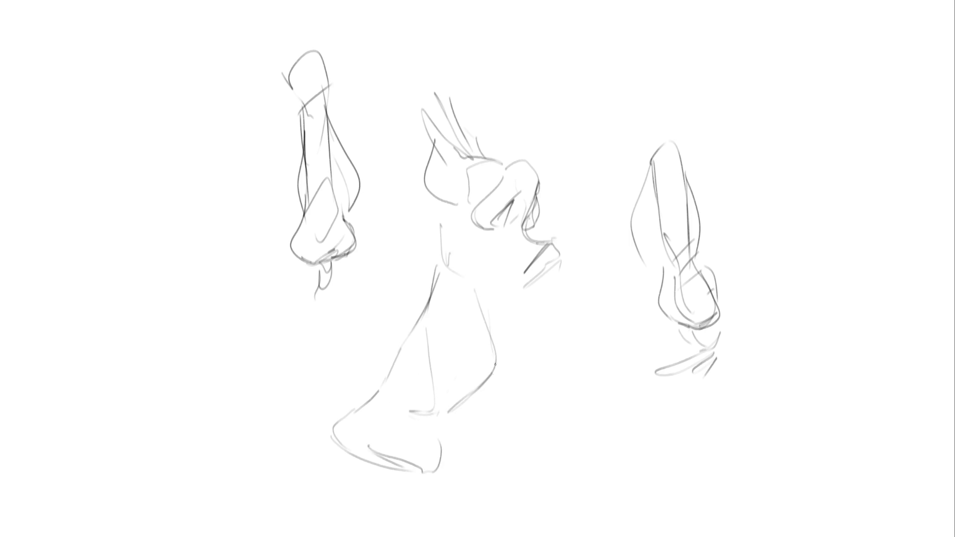
mouse_move(384, 471)
left_mouse_down()
mouse_move(394, 487)
mouse_move(373, 508)
left_mouse_up()
- Outline a new three-quarter nose at the far left, with its bridge line down to the tip
mouse_move(110, 88)
left_mouse_down()
mouse_move(126, 119)
mouse_move(156, 118)
left_mouse_up()
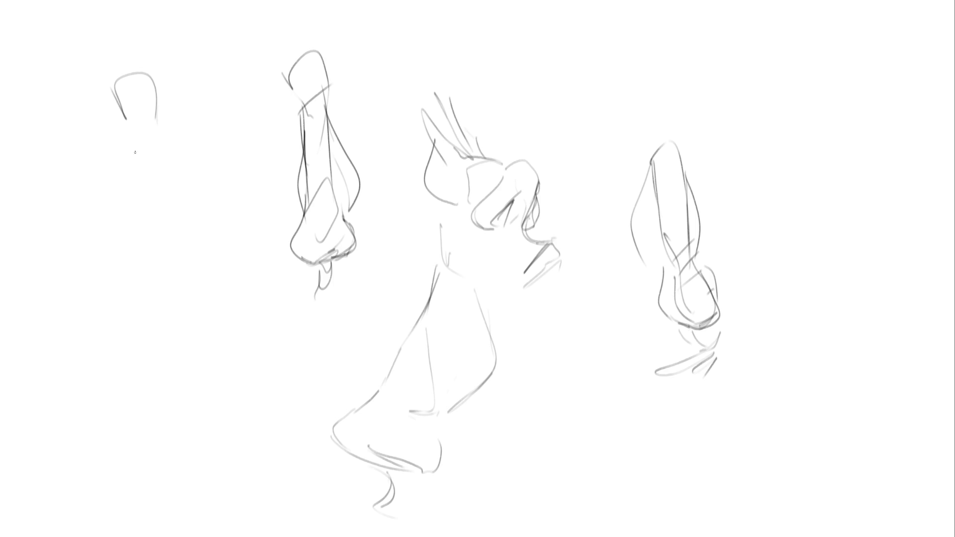
mouse_move(111, 79)
left_mouse_down()
mouse_move(110, 121)
mouse_move(128, 124)
mouse_move(144, 162)
left_mouse_up()
mouse_move(138, 142)
left_mouse_down()
mouse_move(144, 120)
mouse_move(167, 162)
left_mouse_up()
mouse_move(154, 115)
left_mouse_down()
mouse_move(167, 200)
mouse_move(187, 203)
mouse_move(187, 191)
mouse_move(195, 243)
left_mouse_up()
- Shape the left nose's tip, wings and nostrils, and add bridge contour lines
mouse_move(151, 211)
left_mouse_down()
mouse_move(188, 245)
mouse_move(196, 241)
mouse_move(130, 255)
mouse_move(149, 258)
left_mouse_up()
left_click_drag(152, 246, 164, 244)
mouse_move(145, 208)
left_mouse_down()
mouse_move(127, 249)
mouse_move(179, 261)
left_mouse_up()
left_click_drag(180, 255, 204, 245)
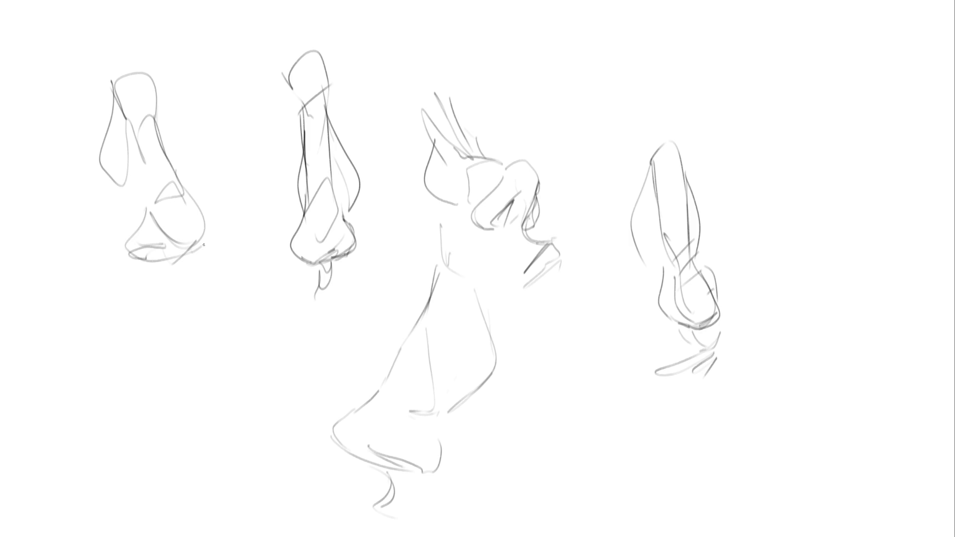
left_click_drag(198, 210, 200, 249)
left_click_drag(132, 141, 147, 221)
left_click_drag(167, 137, 183, 180)
- Outline a front-view nose at the top right with a rounded tip, undoing rough strokes
mouse_move(753, 61)
left_mouse_down()
mouse_move(750, 107)
mouse_move(768, 49)
mouse_move(790, 134)
left_mouse_up()
mouse_move(749, 81)
left_mouse_down()
mouse_move(744, 141)
mouse_move(785, 119)
mouse_move(750, 150)
left_mouse_up()
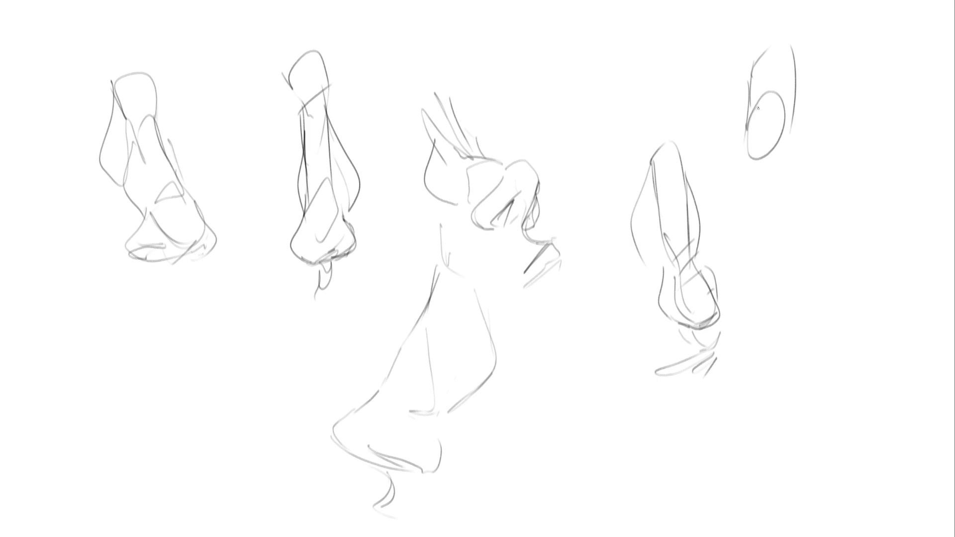
mouse_move(759, 103)
left_mouse_down()
mouse_move(758, 178)
mouse_move(779, 175)
left_mouse_up()
key("ctrl+z")
key("ctrl+z")
key("ctrl+z")
mouse_move(750, 112)
left_mouse_down()
mouse_move(758, 179)
mouse_move(814, 183)
mouse_move(784, 190)
left_mouse_up()
key("ctrl+z")
- Add the top-right nose's base, nostril arches, side contours and a bridge mark
left_click_drag(774, 186, 807, 184)
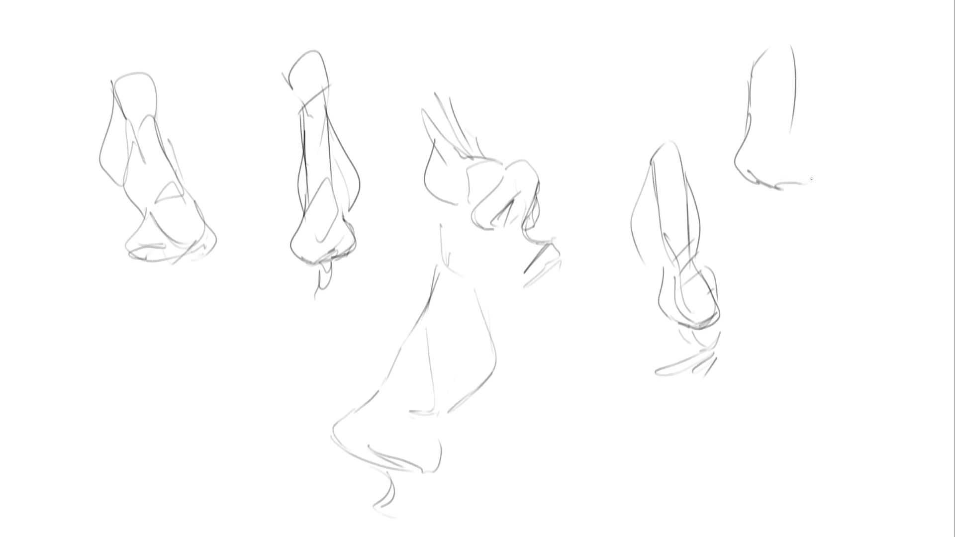
mouse_move(797, 131)
left_mouse_down()
mouse_move(818, 171)
mouse_move(803, 185)
left_mouse_up()
left_click_drag(740, 177, 764, 189)
mouse_move(752, 135)
left_mouse_down()
mouse_move(769, 106)
mouse_move(791, 128)
left_mouse_up()
left_click_drag(795, 44, 799, 129)
left_click_drag(757, 63, 744, 126)
left_click_drag(765, 27, 765, 46)
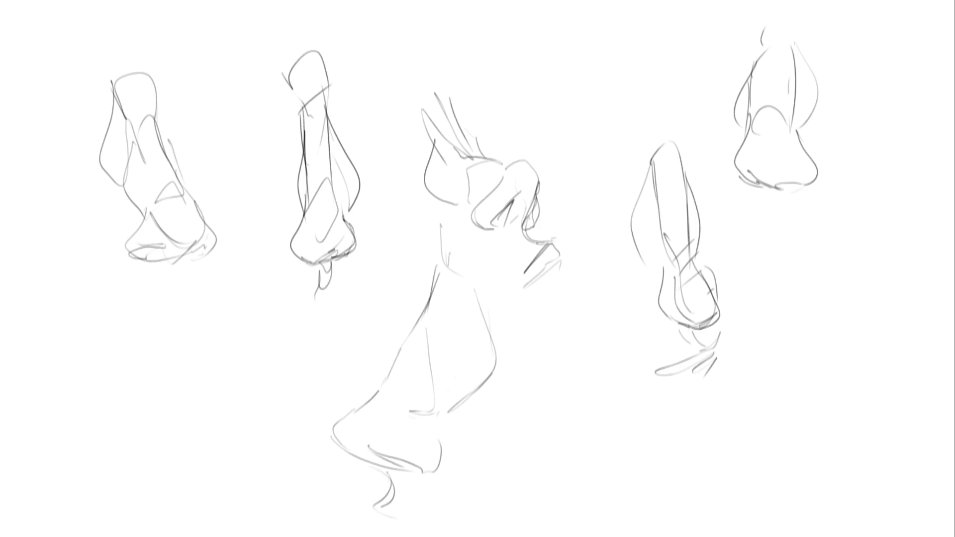
- Mark the mouth, both eyes and arched brows around the far-left nose
left_click_drag(180, 314, 197, 301)
mouse_move(50, 114)
left_mouse_down()
mouse_move(50, 130)
mouse_move(57, 81)
mouse_move(63, 92)
left_mouse_up()
mouse_move(197, 99)
left_mouse_down()
mouse_move(193, 109)
mouse_move(206, 85)
mouse_move(213, 90)
left_mouse_up()
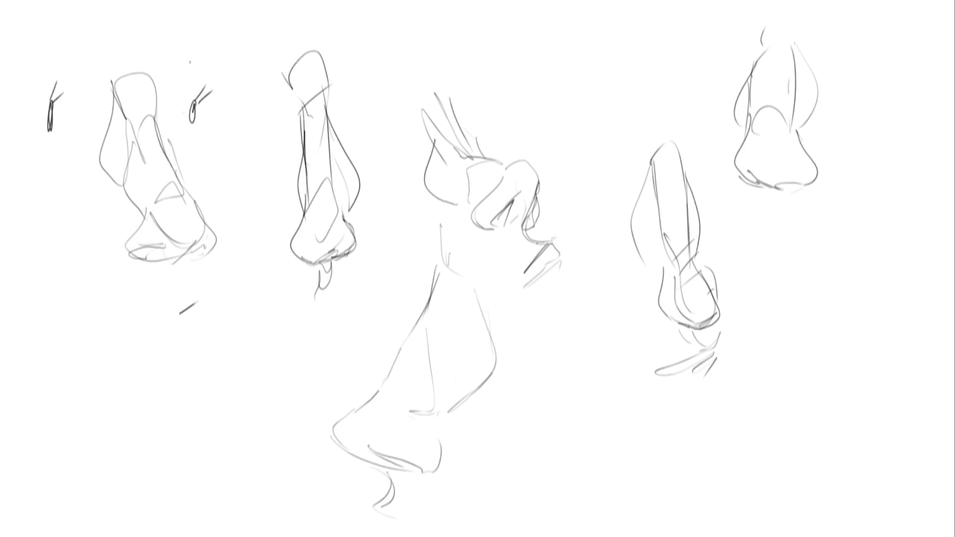
left_click_drag(167, 48, 214, 58)
left_click_drag(23, 56, 85, 63)
- Add eye, brow and mouth marks around the second nose
mouse_move(273, 131)
left_mouse_down()
mouse_move(275, 147)
mouse_move(275, 135)
left_mouse_up()
left_click_drag(378, 116, 381, 134)
left_click_drag(368, 107, 380, 115)
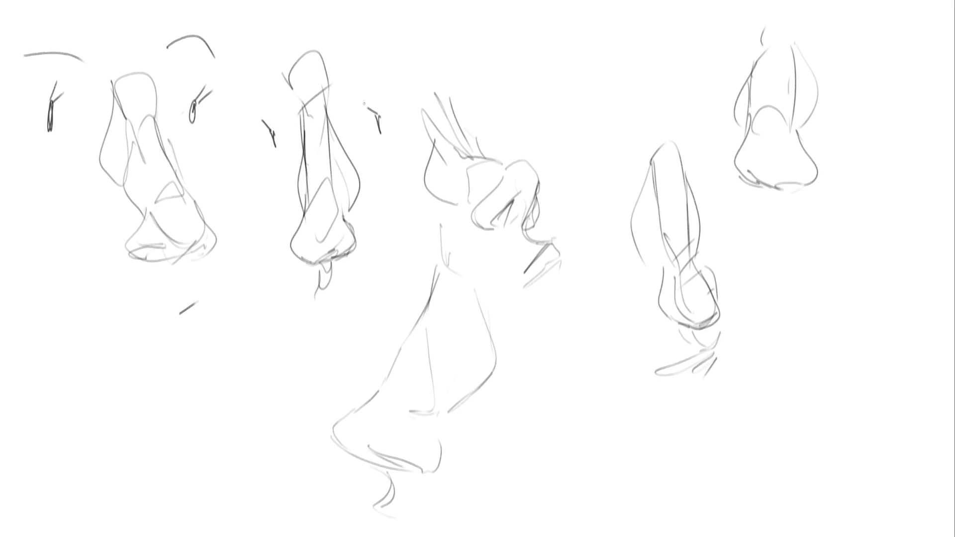
left_click_drag(348, 67, 374, 66)
left_click_drag(247, 98, 266, 94)
left_click_drag(313, 317, 332, 327)
- Add mouth, eye and brow marks around the fourth nose on the right
left_click_drag(710, 378, 683, 383)
left_click_drag(589, 204, 591, 225)
left_click_drag(584, 182, 590, 203)
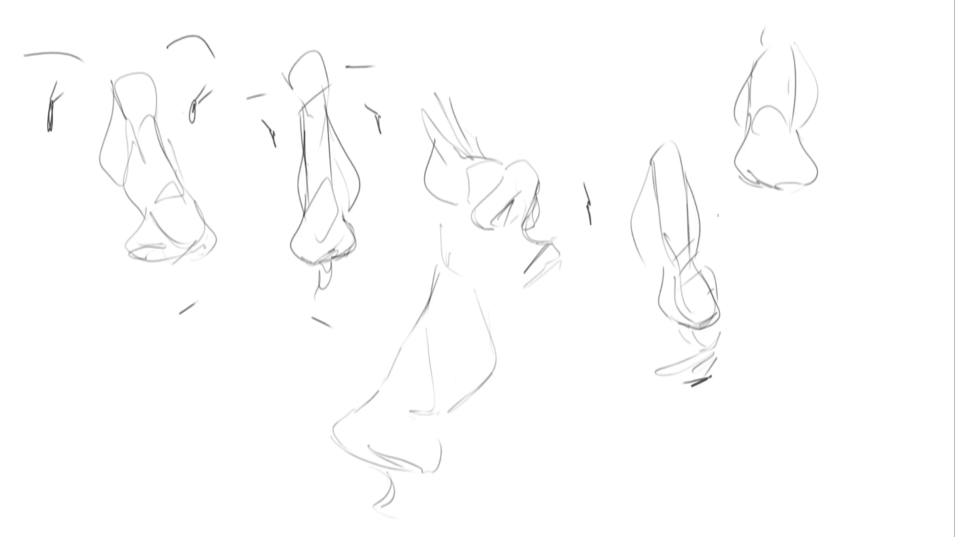
left_click_drag(725, 210, 722, 227)
left_click_drag(556, 151, 591, 147)
left_click_drag(690, 149, 717, 141)
- Add mouth and brow marks by the middle nose, redoing two misplaced marks
left_click_drag(517, 276, 564, 273)
mouse_move(518, 276)
left_mouse_down()
mouse_move(525, 284)
mouse_move(564, 273)
left_mouse_up()
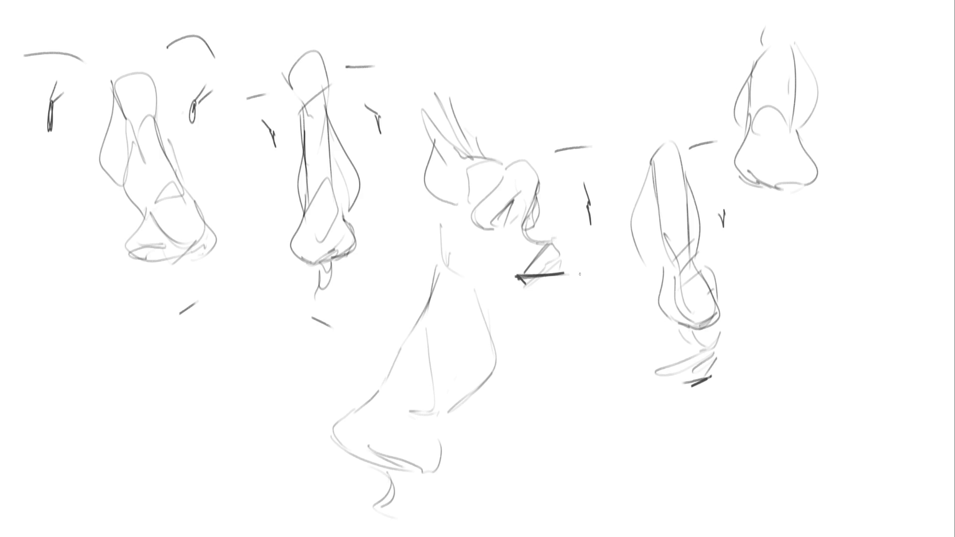
left_click_drag(387, 277, 400, 275)
left_click_drag(391, 217, 412, 212)
key("ctrl+z")
key("ctrl+z")
left_click_drag(422, 280, 427, 278)
left_click_drag(406, 211, 421, 206)
left_click_drag(484, 204, 492, 203)
- Add brow, eye and mouth placement marks around the top-right nose
left_click_drag(841, 60, 865, 56)
left_click_drag(715, 65, 730, 63)
left_click_drag(713, 22, 750, 13)
left_click_drag(828, 8, 842, 6)
left_click_drag(751, 219, 776, 224)
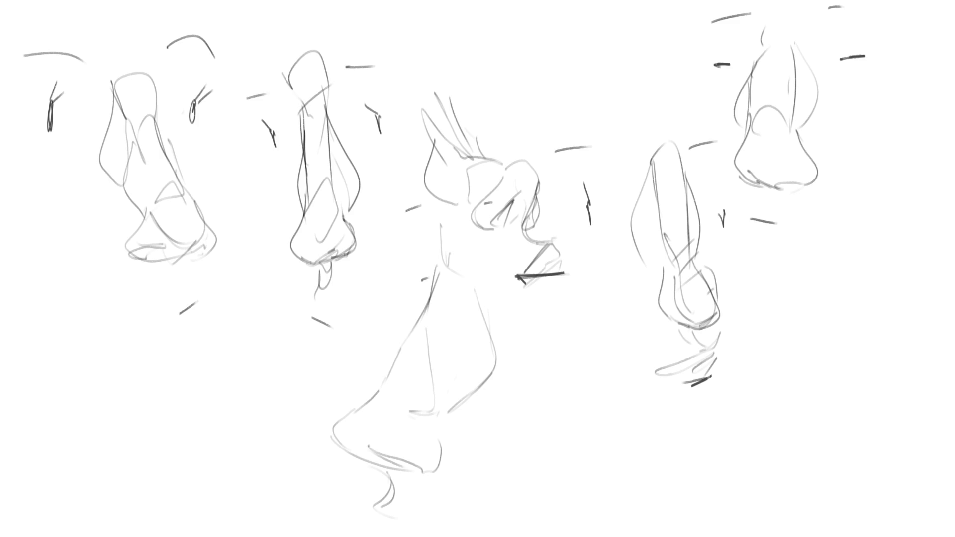
- Scale the whole nose study down to about half size with Free Transform
key("ctrl+t")
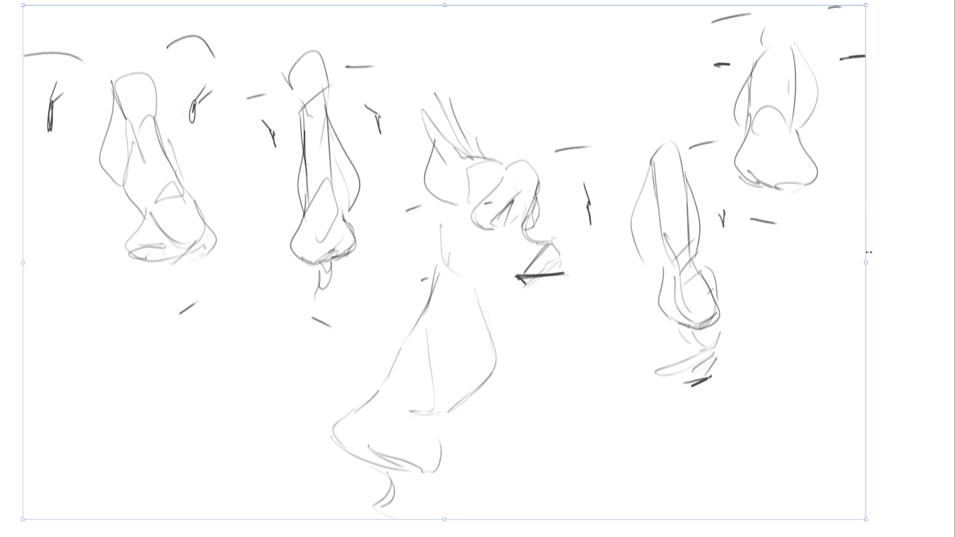
left_click_drag(869, 252, 478, 262)
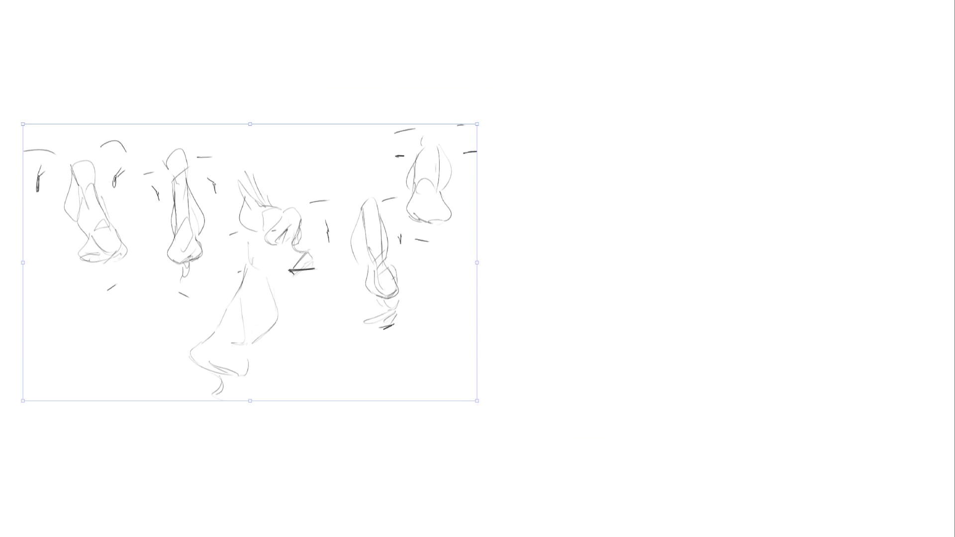
key("Return")
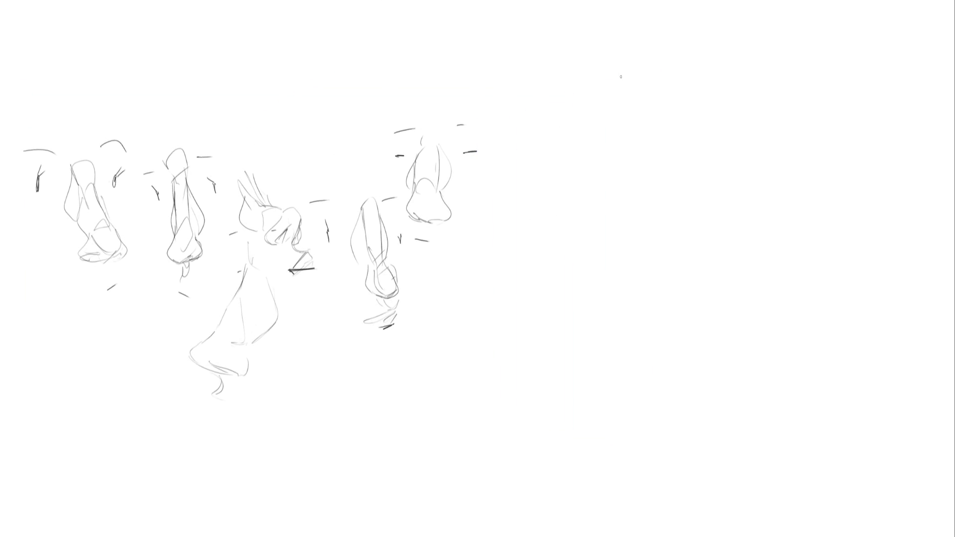
- Draw a round cartoon head on the right with neck, smiling mouth, eyes and eyebrows
mouse_move(621, 77)
left_mouse_down()
mouse_move(555, 149)
mouse_move(655, 344)
mouse_move(693, 317)
mouse_move(694, 305)
left_mouse_up()
key("ctrl+z")
left_click_drag(641, 276, 648, 341)
mouse_move(678, 272)
left_mouse_down()
mouse_move(682, 350)
mouse_move(732, 218)
mouse_move(603, 48)
mouse_move(604, 273)
mouse_move(653, 273)
left_mouse_up()
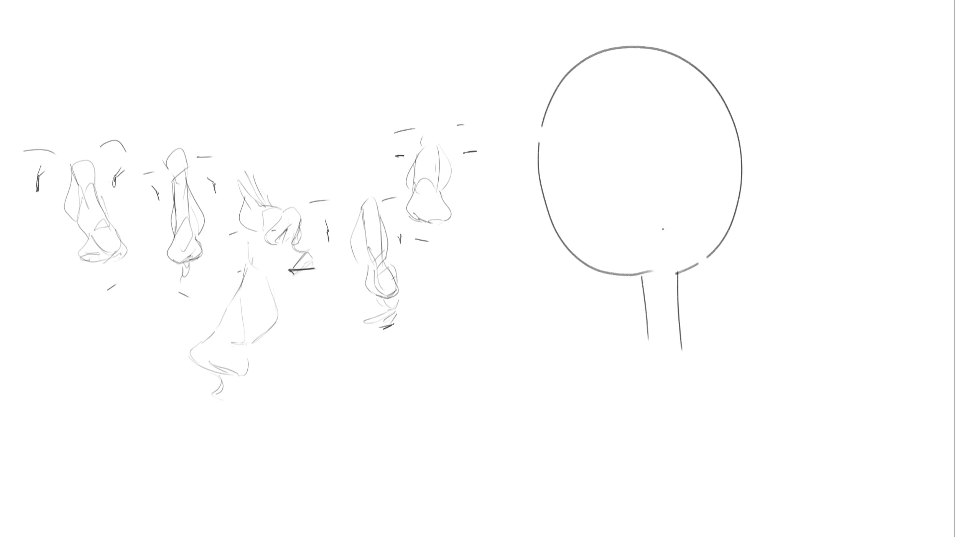
mouse_move(598, 213)
left_mouse_down()
mouse_move(595, 228)
mouse_move(707, 214)
left_mouse_up()
left_click_drag(584, 130, 585, 159)
mouse_move(674, 123)
left_mouse_down()
mouse_move(677, 149)
mouse_move(674, 126)
left_mouse_up()
left_click_drag(575, 108, 670, 98)
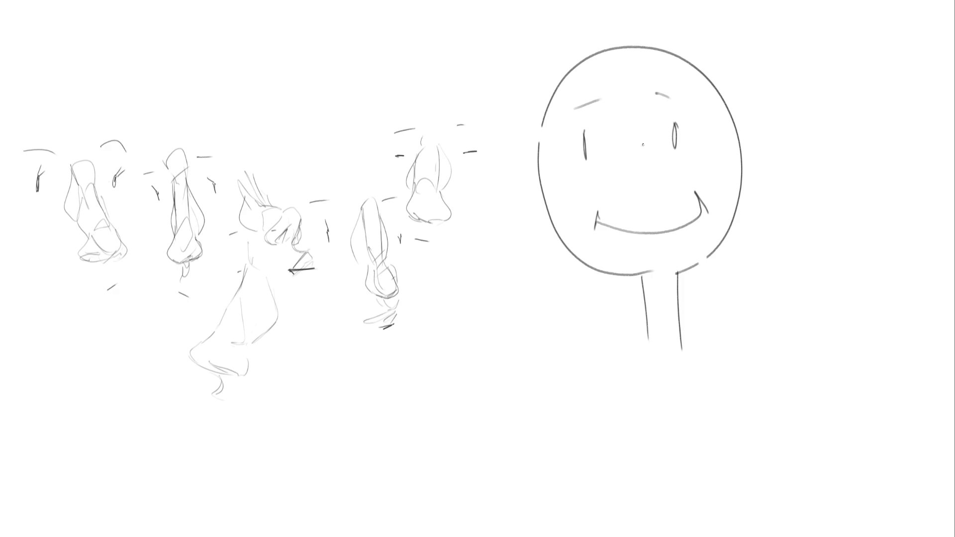
- Sketch a realistic nose between the cartoon head's eyes
mouse_move(612, 105)
left_mouse_down()
mouse_move(640, 144)
mouse_move(626, 139)
left_mouse_up()
mouse_move(642, 144)
left_mouse_down()
mouse_move(652, 188)
mouse_move(628, 191)
mouse_move(652, 187)
mouse_move(628, 194)
mouse_move(637, 199)
left_mouse_up()
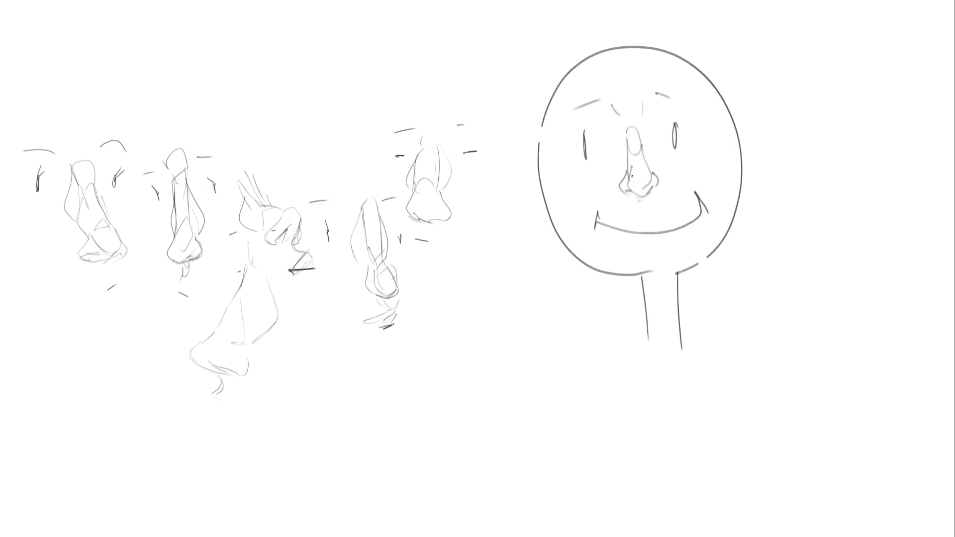
mouse_move(626, 140)
left_mouse_down()
mouse_move(619, 174)
mouse_move(656, 170)
left_mouse_up()
- Add ears on both sides of the head and sketch small lips below the noses
mouse_move(739, 149)
left_mouse_down()
mouse_move(758, 135)
mouse_move(740, 180)
mouse_move(753, 153)
left_mouse_up()
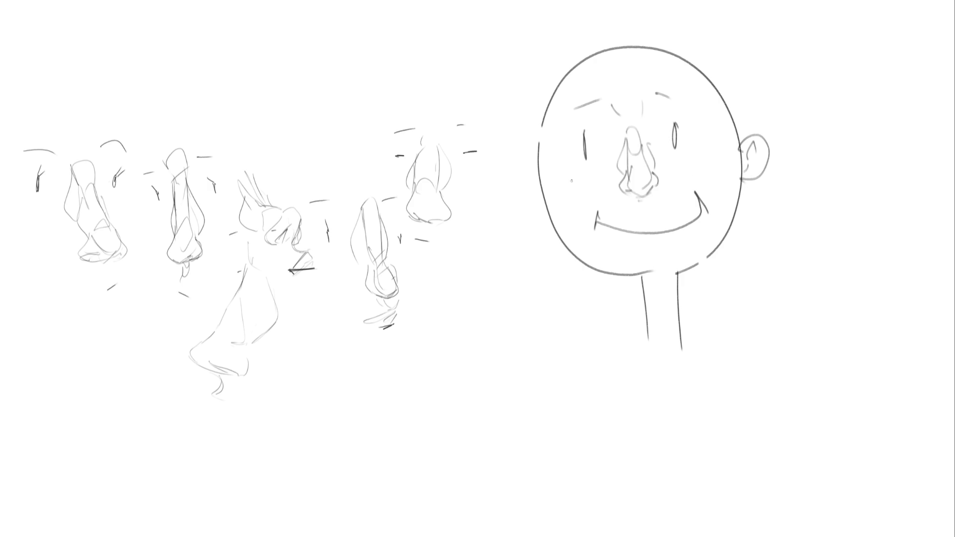
mouse_move(538, 156)
left_mouse_down()
mouse_move(533, 199)
mouse_move(535, 189)
left_mouse_up()
mouse_move(451, 306)
left_mouse_down()
mouse_move(450, 322)
mouse_move(499, 317)
left_mouse_up()
mouse_move(441, 324)
left_mouse_down()
mouse_move(458, 305)
mouse_move(491, 312)
mouse_move(460, 343)
mouse_move(494, 319)
mouse_move(485, 322)
mouse_move(506, 333)
mouse_move(461, 354)
left_mouse_up()
mouse_move(458, 305)
left_mouse_down()
mouse_move(472, 287)
mouse_move(475, 302)
left_mouse_up()
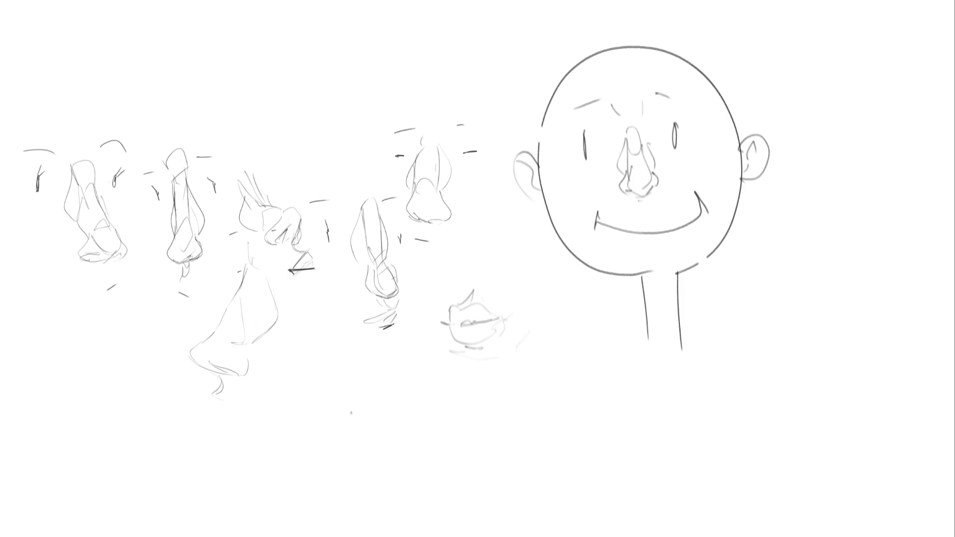
- Draw a larger lips sketch lower down with lower lip, chin and darkened contours
mouse_move(351, 418)
left_mouse_down()
mouse_move(365, 391)
mouse_move(349, 428)
mouse_move(334, 429)
mouse_move(392, 408)
mouse_move(398, 392)
mouse_move(427, 405)
mouse_move(437, 427)
left_mouse_up()
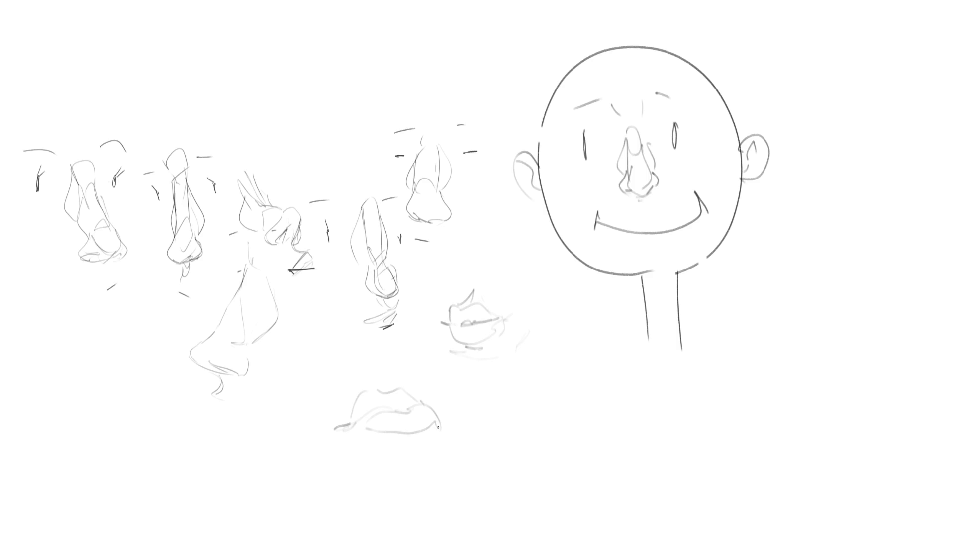
mouse_move(379, 437)
left_mouse_down()
mouse_move(401, 434)
mouse_move(383, 462)
left_mouse_up()
mouse_move(418, 436)
left_mouse_down()
mouse_move(450, 431)
mouse_move(449, 422)
mouse_move(475, 458)
left_mouse_up()
left_click_drag(441, 424, 436, 439)
mouse_move(439, 444)
left_mouse_down()
mouse_move(436, 455)
mouse_move(393, 472)
mouse_move(469, 470)
mouse_move(442, 493)
left_mouse_up()
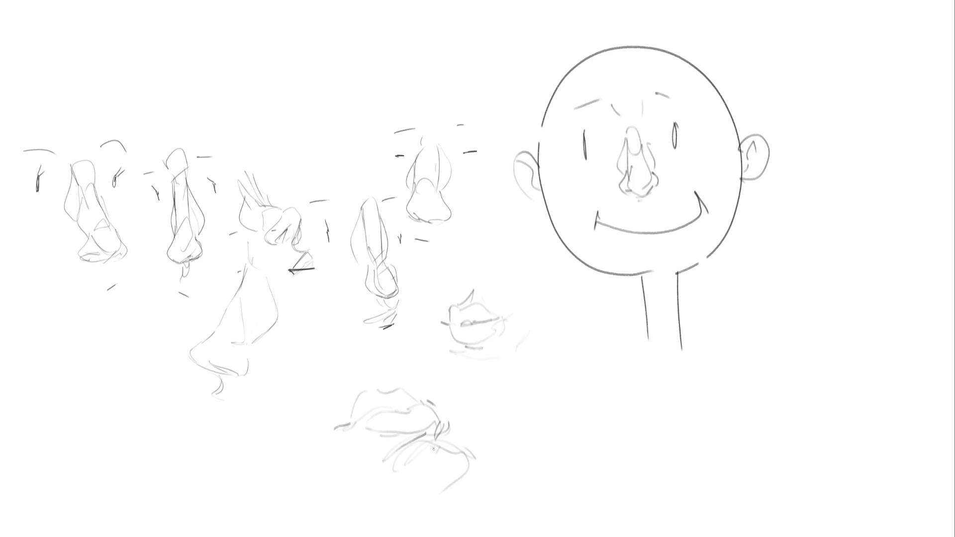
mouse_move(381, 393)
left_mouse_down()
mouse_move(403, 393)
mouse_move(347, 408)
mouse_move(347, 435)
mouse_move(335, 439)
left_mouse_up()
left_click_drag(379, 413, 356, 426)
- Sketch another pair of lips to the right with upper and lower lip contours
mouse_move(531, 402)
left_mouse_down()
mouse_move(541, 446)
mouse_move(561, 441)
mouse_move(599, 461)
left_mouse_up()
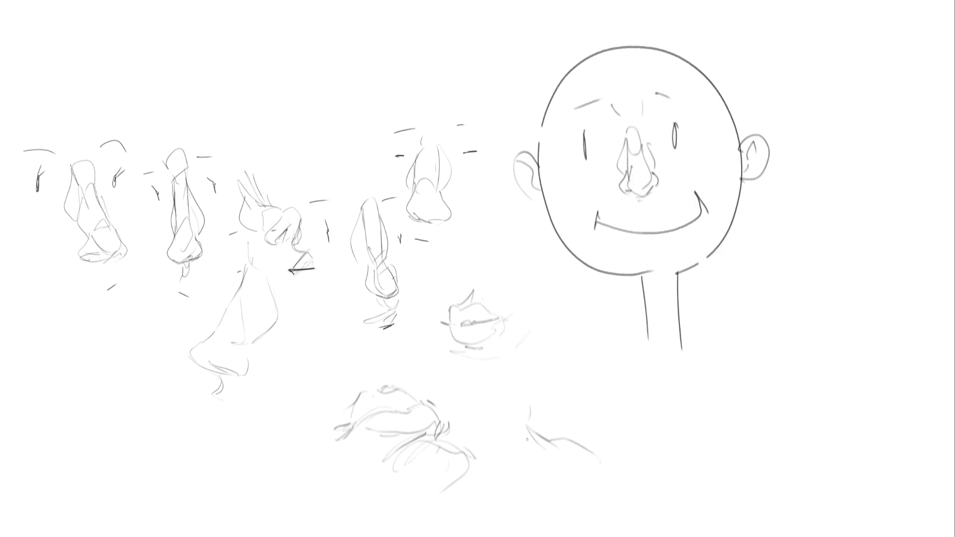
mouse_move(527, 435)
left_mouse_down()
mouse_move(563, 453)
mouse_move(592, 447)
left_mouse_up()
left_click_drag(591, 446, 608, 444)
mouse_move(535, 447)
left_mouse_down()
mouse_move(572, 470)
mouse_move(608, 447)
left_mouse_up()
left_click_drag(549, 400, 552, 426)
mouse_move(563, 385)
left_mouse_down()
mouse_move(622, 437)
mouse_move(606, 482)
left_mouse_up()
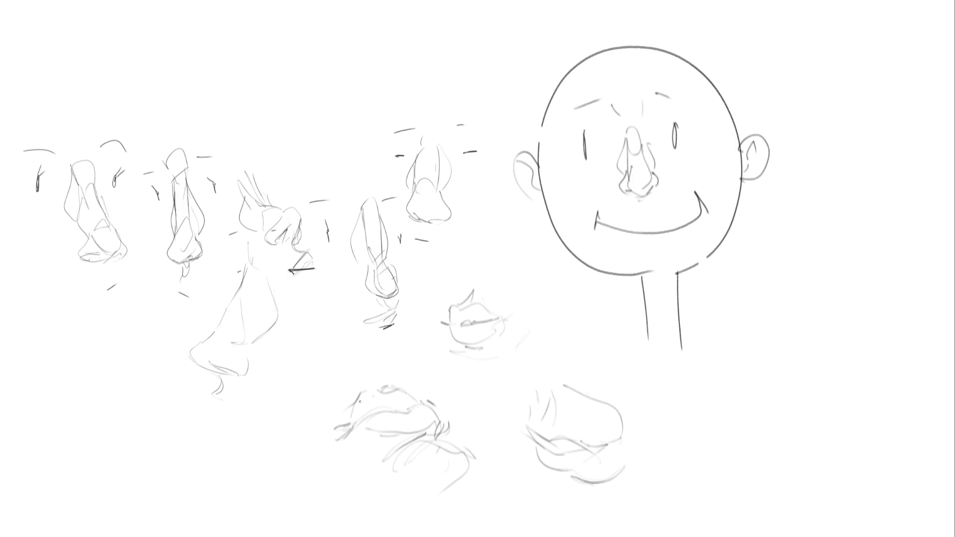
- Hatch the upper and lower lip of the lower-left lips sketch
left_click_drag(363, 394, 355, 424)
left_click_drag(372, 393, 371, 412)
left_click_drag(377, 392, 379, 413)
mouse_move(388, 393)
left_mouse_down()
mouse_move(386, 413)
mouse_move(392, 408)
left_mouse_up()
left_click_drag(402, 394, 408, 409)
mouse_move(416, 401)
left_mouse_down()
mouse_move(380, 458)
mouse_move(391, 456)
left_mouse_up()
mouse_move(405, 432)
left_mouse_down()
mouse_move(402, 448)
mouse_move(411, 445)
left_mouse_up()
left_click_drag(425, 427, 424, 441)
left_click_drag(438, 427, 433, 442)
- Draw upper and lower teeth and a chin curve in the right mouth, then erase the cartoon smile
left_click_drag(535, 434, 542, 452)
left_click_drag(548, 442, 559, 455)
left_click_drag(565, 442, 573, 454)
left_click_drag(579, 444, 581, 454)
mouse_move(589, 444)
left_mouse_down()
mouse_move(597, 451)
mouse_move(566, 482)
left_mouse_up()
left_click_drag(576, 467, 576, 480)
left_click_drag(580, 474, 608, 450)
left_click_drag(606, 456, 610, 449)
mouse_move(560, 481)
left_mouse_down()
mouse_move(573, 490)
mouse_move(568, 484)
left_mouse_up()
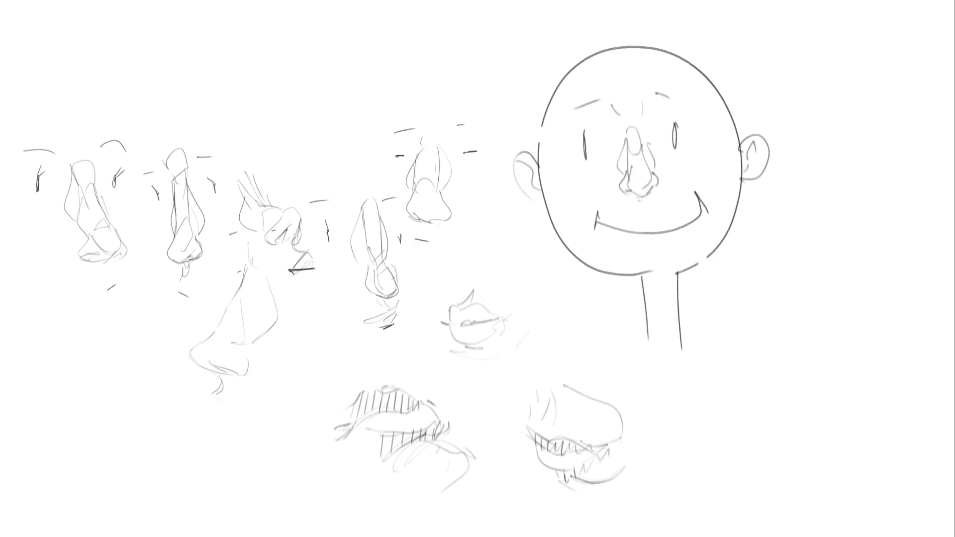
mouse_move(534, 456)
left_mouse_down()
mouse_move(554, 484)
mouse_move(613, 502)
left_mouse_up()
mouse_move(714, 181)
left_mouse_down()
mouse_move(671, 213)
mouse_move(604, 239)
mouse_move(631, 222)
mouse_move(599, 213)
mouse_move(714, 164)
mouse_move(706, 215)
mouse_move(688, 198)
left_mouse_up()
- Back on the brush, mark the mouth under the cartoon nose and start an eye arc at lower left
key("e")
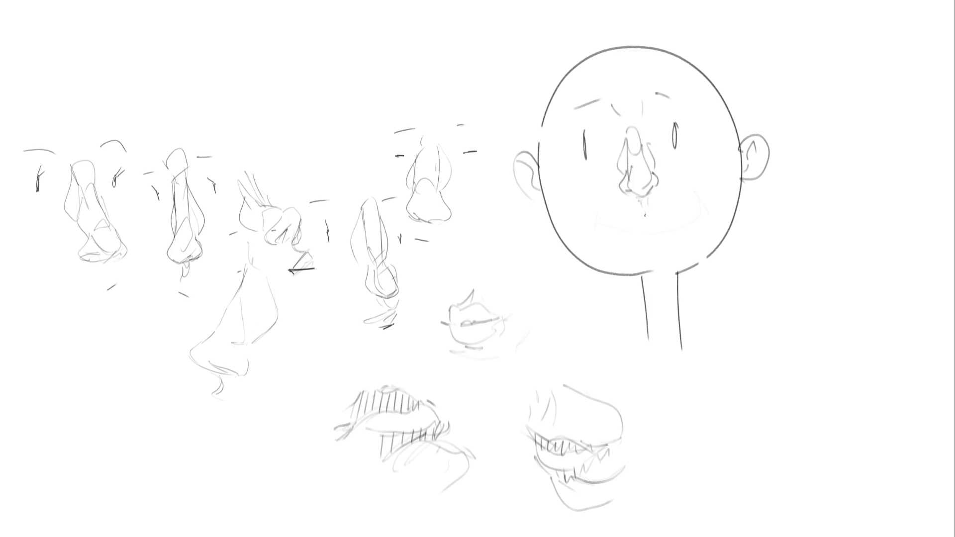
mouse_move(631, 220)
left_mouse_down()
mouse_move(656, 210)
mouse_move(657, 226)
mouse_move(627, 228)
mouse_move(663, 233)
mouse_move(650, 240)
left_mouse_up()
mouse_move(169, 456)
left_mouse_down()
mouse_move(230, 437)
mouse_move(250, 451)
mouse_move(259, 431)
mouse_move(203, 434)
mouse_move(236, 431)
mouse_move(226, 419)
left_mouse_up()
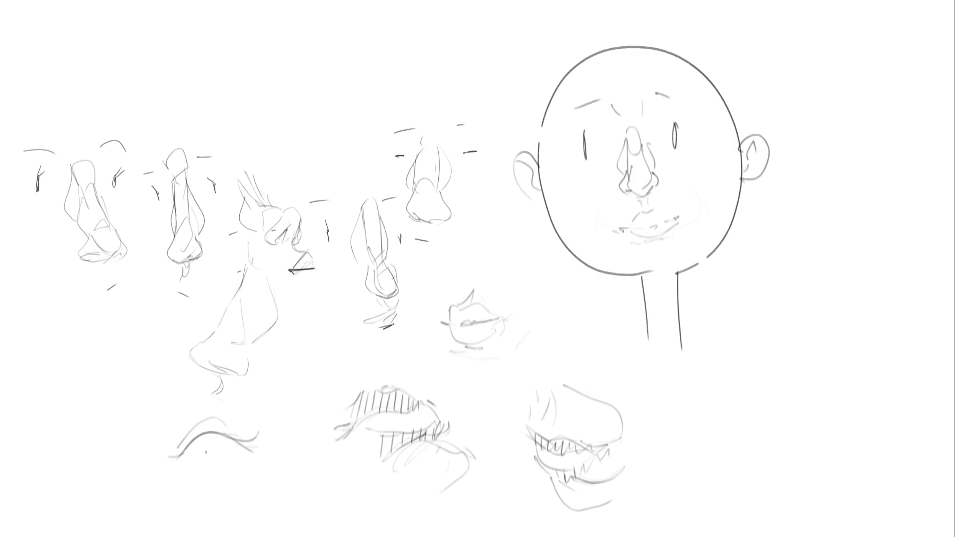
mouse_move(180, 455)
left_mouse_down()
mouse_move(225, 434)
mouse_move(251, 458)
mouse_move(182, 460)
left_mouse_up()
- Give the lower-left eye lashes, lower lid, iris, pupil and upper lid fold, then stroke the head's right eye
mouse_move(256, 442)
left_mouse_down()
mouse_move(248, 448)
mouse_move(256, 444)
left_mouse_up()
mouse_move(200, 467)
left_mouse_down()
mouse_move(242, 454)
mouse_move(205, 470)
left_mouse_up()
mouse_move(207, 438)
left_mouse_down()
mouse_move(205, 463)
mouse_move(208, 437)
mouse_move(211, 448)
mouse_move(226, 435)
mouse_move(200, 417)
mouse_move(218, 418)
left_mouse_up()
mouse_move(171, 409)
left_mouse_down()
mouse_move(193, 400)
mouse_move(252, 424)
mouse_move(231, 416)
left_mouse_up()
left_click_drag(162, 391, 191, 394)
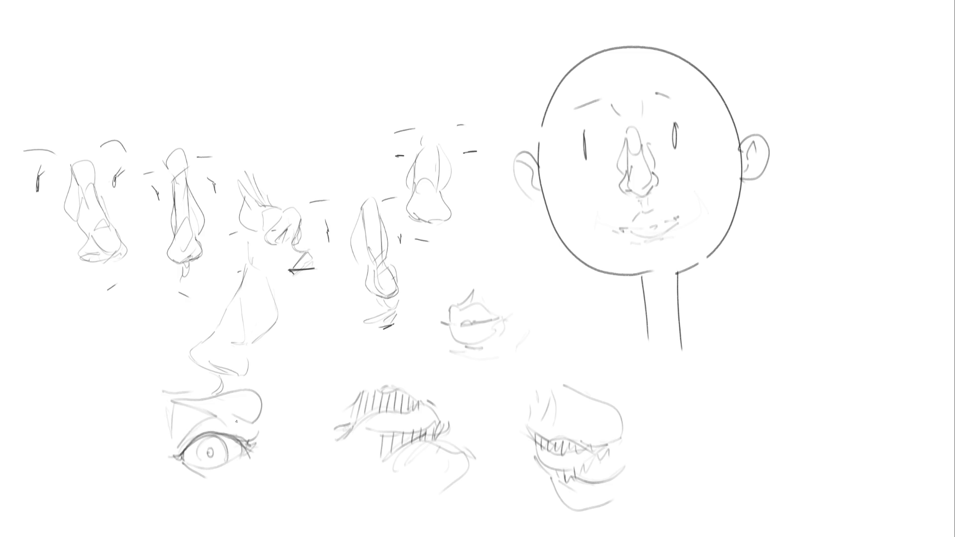
mouse_move(688, 139)
left_mouse_down()
mouse_move(741, 140)
mouse_move(688, 139)
mouse_move(684, 119)
mouse_move(701, 119)
mouse_move(674, 126)
mouse_move(709, 127)
mouse_move(661, 89)
mouse_move(695, 94)
mouse_move(660, 94)
left_mouse_up()
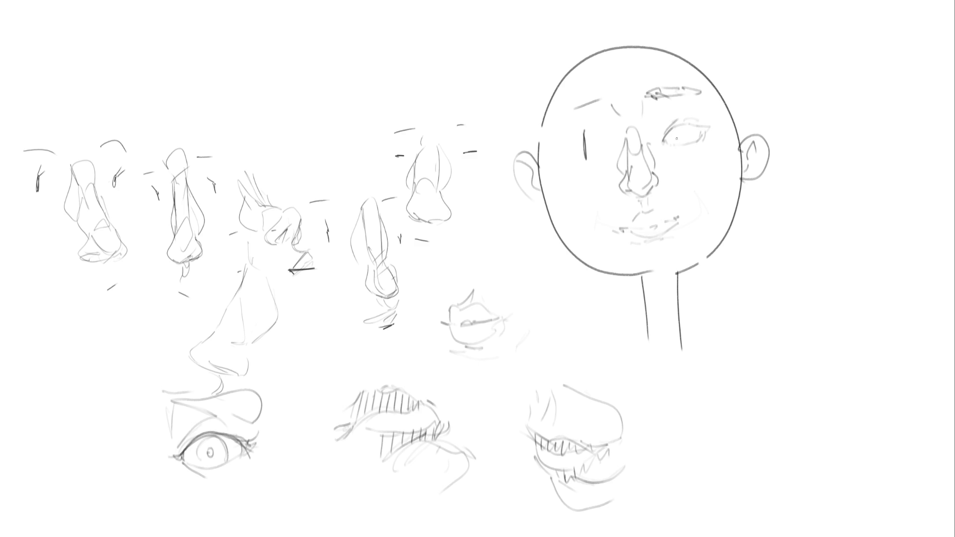
- Draw an iris in the cartoon head's right eye, undo it, and shade below the eye's corner
mouse_move(676, 133)
left_mouse_down()
mouse_move(684, 141)
mouse_move(673, 140)
mouse_move(690, 124)
mouse_move(663, 139)
mouse_move(696, 142)
left_mouse_up()
key("ctrl+z")
left_click_drag(665, 148, 679, 158)
- Shade a line under the mouth, under the chin and along both jaw lines
left_click_drag(631, 244, 671, 242)
mouse_move(646, 273)
left_mouse_down()
mouse_move(669, 268)
mouse_move(639, 278)
mouse_move(683, 264)
left_mouse_up()
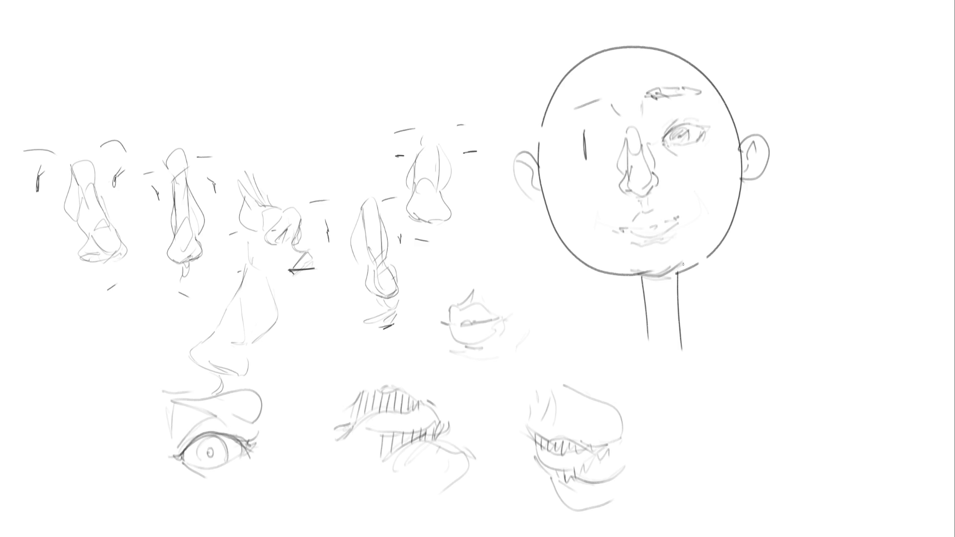
mouse_move(734, 213)
left_mouse_down()
mouse_move(687, 268)
mouse_move(728, 210)
left_mouse_up()
left_click_drag(722, 213, 710, 241)
mouse_move(718, 67)
left_mouse_down()
mouse_move(735, 192)
mouse_move(734, 107)
mouse_move(739, 177)
mouse_move(727, 241)
mouse_move(702, 261)
left_mouse_up()
mouse_move(733, 212)
left_mouse_down()
mouse_move(670, 264)
mouse_move(591, 255)
left_mouse_up()
mouse_move(654, 283)
left_mouse_down()
mouse_move(563, 228)
mouse_move(608, 252)
left_mouse_up()
left_click_drag(660, 284, 542, 219)
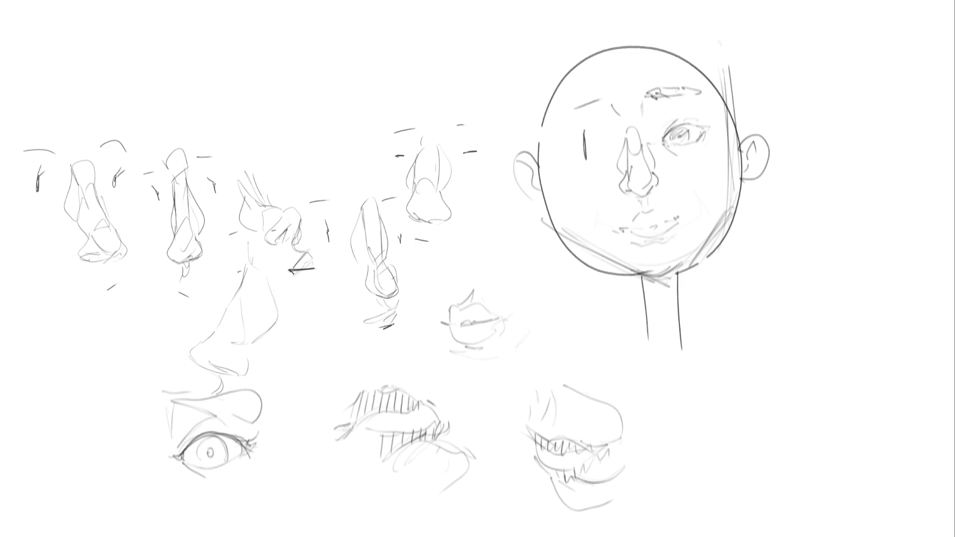
- Sketch a larger head oval with guide lines and the neck below the chin
left_click_drag(524, 102, 588, 239)
left_click_drag(519, 83, 601, 287)
left_click_drag(553, 168, 720, 160)
left_click_drag(698, 254, 689, 279)
left_click_drag(692, 300, 676, 316)
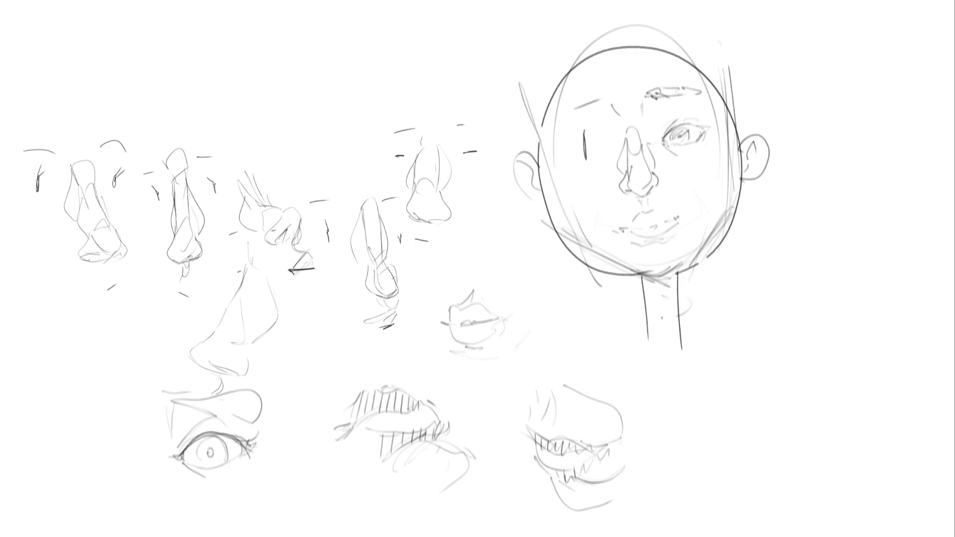
left_click_drag(609, 284, 676, 319)
mouse_move(583, 255)
left_mouse_down()
mouse_move(647, 330)
mouse_move(638, 354)
left_mouse_up()
mouse_move(643, 343)
left_mouse_down()
mouse_move(704, 273)
mouse_move(699, 382)
left_mouse_up()
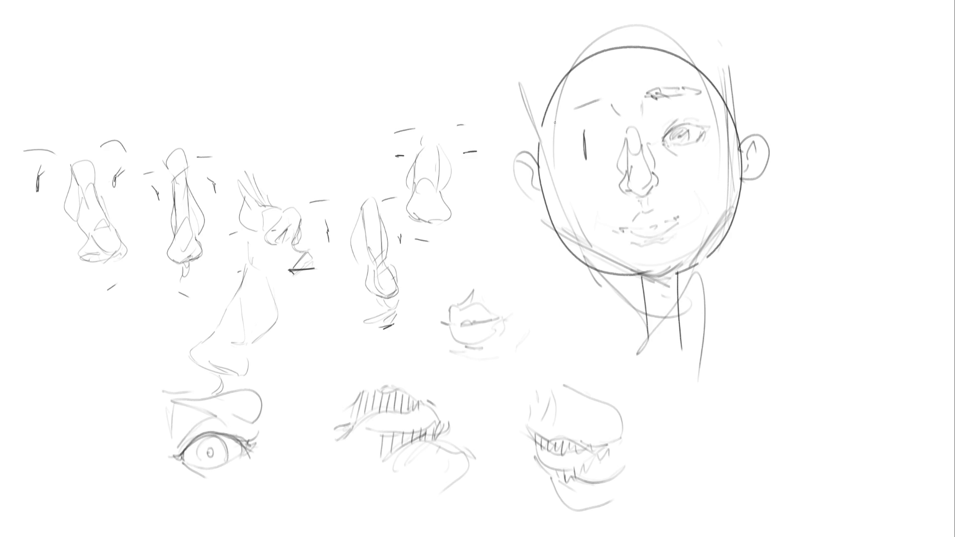
- Draw a hairline across the forehead and long lines down the face's left side
left_click_drag(566, 49, 569, 62)
mouse_move(562, 79)
left_mouse_down()
mouse_move(617, 107)
mouse_move(692, 73)
left_mouse_up()
left_click_drag(701, 36, 707, 78)
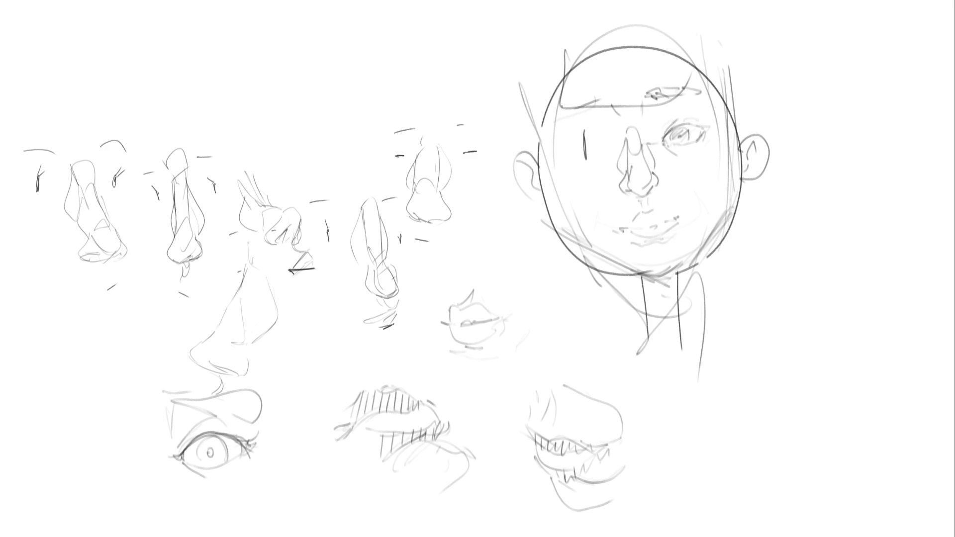
mouse_move(555, 94)
left_mouse_down()
mouse_move(557, 156)
mouse_move(587, 229)
left_mouse_up()
left_click_drag(559, 178, 621, 275)
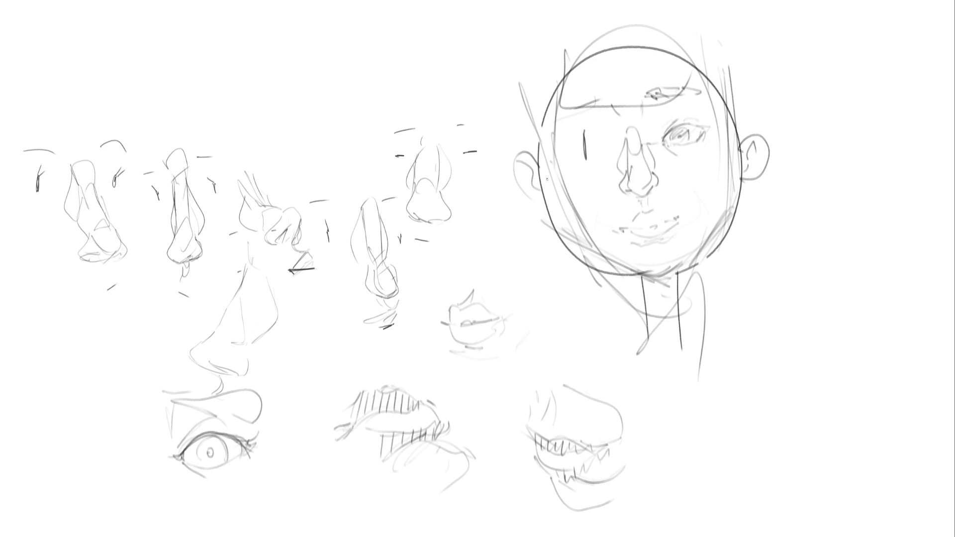
- Add cheek and nose-side curves, then darken the jawline and right side
mouse_move(544, 182)
left_mouse_down()
mouse_move(580, 180)
mouse_move(608, 204)
left_mouse_up()
left_click_drag(594, 222, 622, 229)
left_click_drag(626, 192, 610, 219)
left_click_drag(680, 192, 668, 205)
mouse_move(672, 168)
left_mouse_down()
mouse_move(724, 152)
mouse_move(717, 215)
mouse_move(680, 261)
left_mouse_up()
mouse_move(622, 246)
left_mouse_down()
mouse_move(620, 271)
mouse_move(662, 287)
mouse_move(716, 249)
left_mouse_up()
left_click_drag(662, 285, 716, 225)
left_click_drag(747, 97, 728, 244)
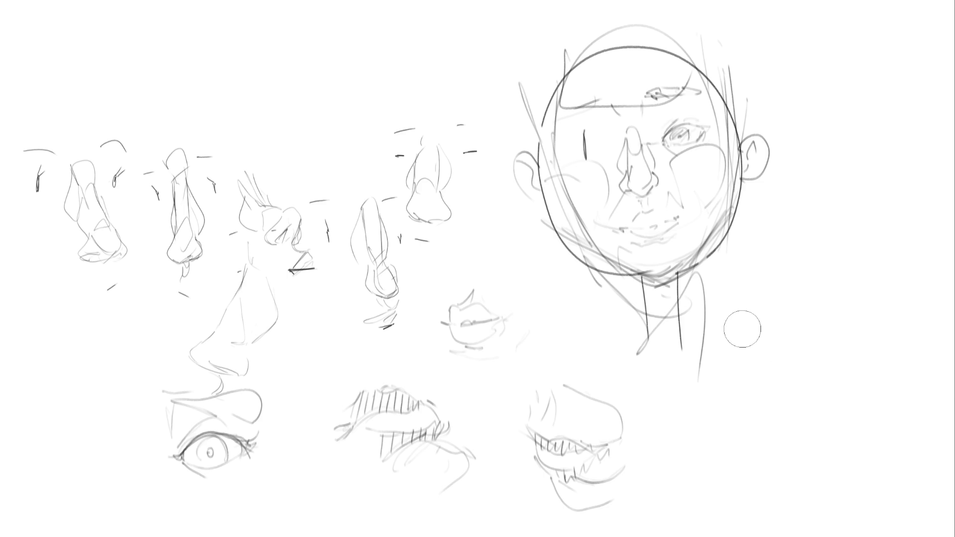
- Sweep a larger eraser over the face and lower eye and lip studies to fade them
mouse_move(742, 329)
left_mouse_down()
mouse_move(746, 320)
mouse_move(725, 341)
left_mouse_up()
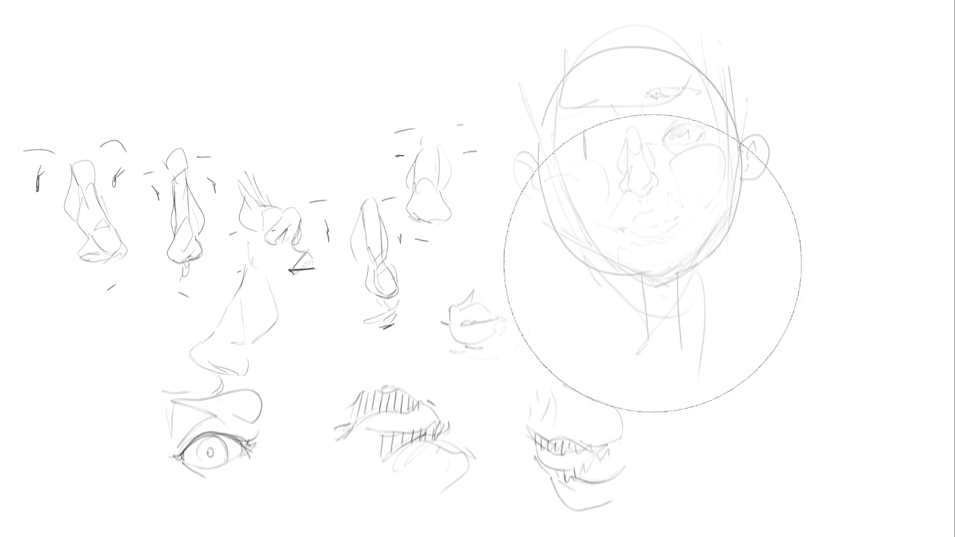
mouse_move(653, 264)
left_mouse_down()
mouse_move(607, 106)
mouse_move(624, 111)
mouse_move(213, 405)
mouse_move(847, 267)
left_mouse_up()
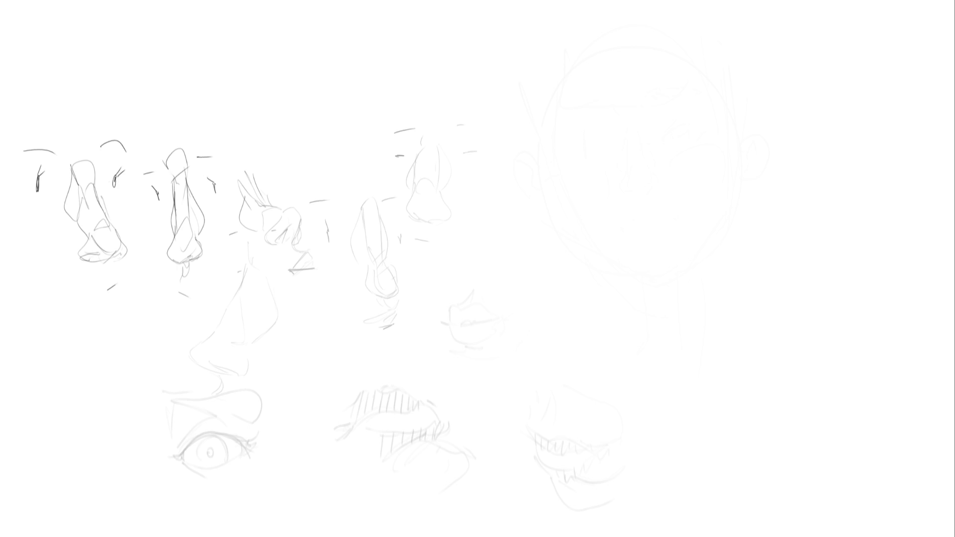
- Outline a new face over the faded head with a closed eye and brow arc
mouse_move(610, 80)
left_mouse_down()
mouse_move(649, 56)
mouse_move(679, 85)
mouse_move(687, 123)
mouse_move(676, 158)
left_mouse_up()
left_click_drag(640, 55, 581, 119)
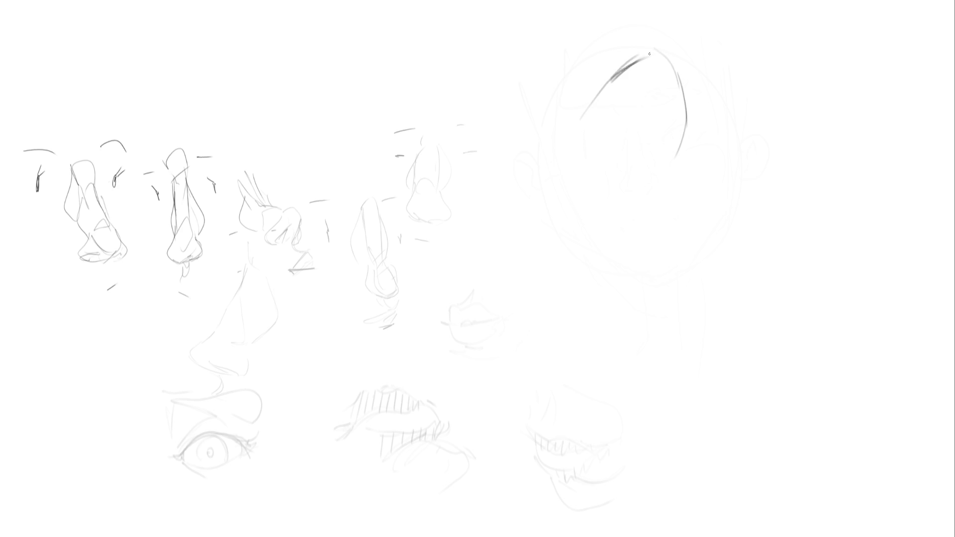
mouse_move(621, 75)
left_mouse_down()
mouse_move(592, 113)
mouse_move(590, 159)
mouse_move(622, 196)
mouse_move(652, 194)
left_mouse_up()
left_click_drag(642, 203, 671, 181)
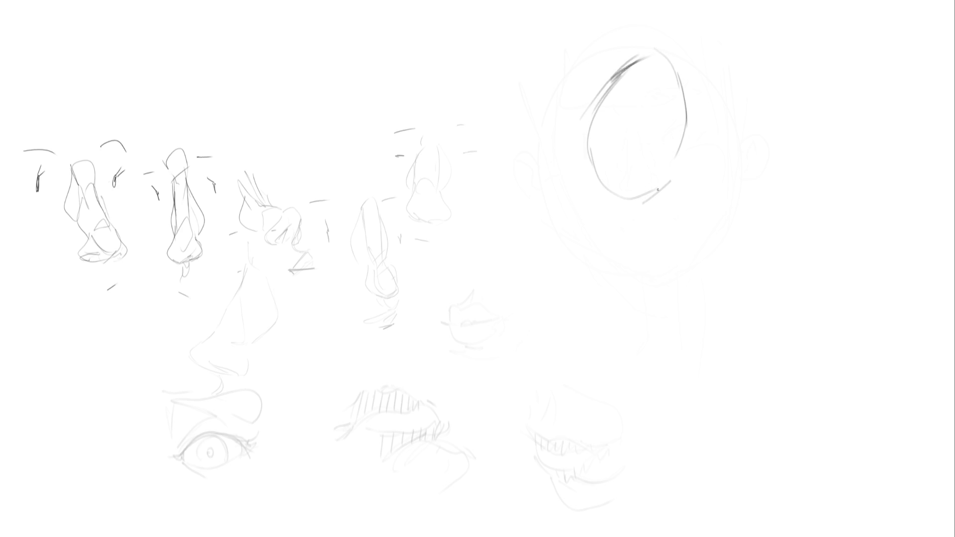
mouse_move(612, 128)
left_mouse_down()
mouse_move(630, 146)
mouse_move(652, 152)
mouse_move(633, 137)
mouse_move(651, 147)
mouse_move(640, 159)
mouse_move(649, 161)
left_mouse_up()
mouse_move(626, 98)
left_mouse_down()
mouse_move(643, 95)
mouse_move(669, 121)
left_mouse_up()
left_click_drag(647, 73, 656, 73)
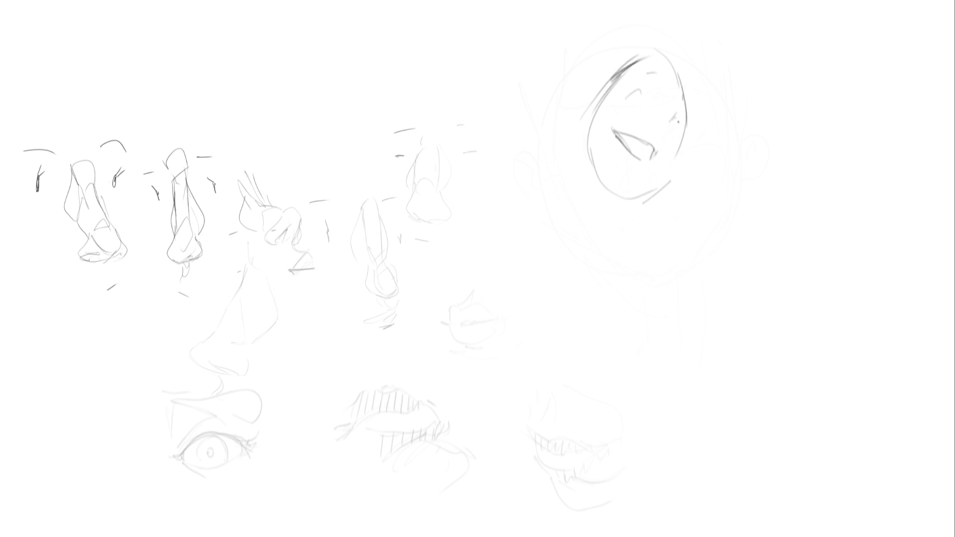
mouse_move(661, 111)
left_mouse_down()
mouse_move(656, 123)
mouse_move(682, 152)
mouse_move(656, 183)
mouse_move(625, 194)
left_mouse_up()
- Darken the face outline and add a left ear, neck and shoulder line
left_click_drag(591, 154, 613, 182)
left_click_drag(621, 186, 597, 171)
mouse_move(579, 118)
left_mouse_down()
mouse_move(584, 143)
mouse_move(580, 134)
left_mouse_up()
mouse_move(588, 102)
left_mouse_down()
mouse_move(582, 195)
mouse_move(595, 228)
left_mouse_up()
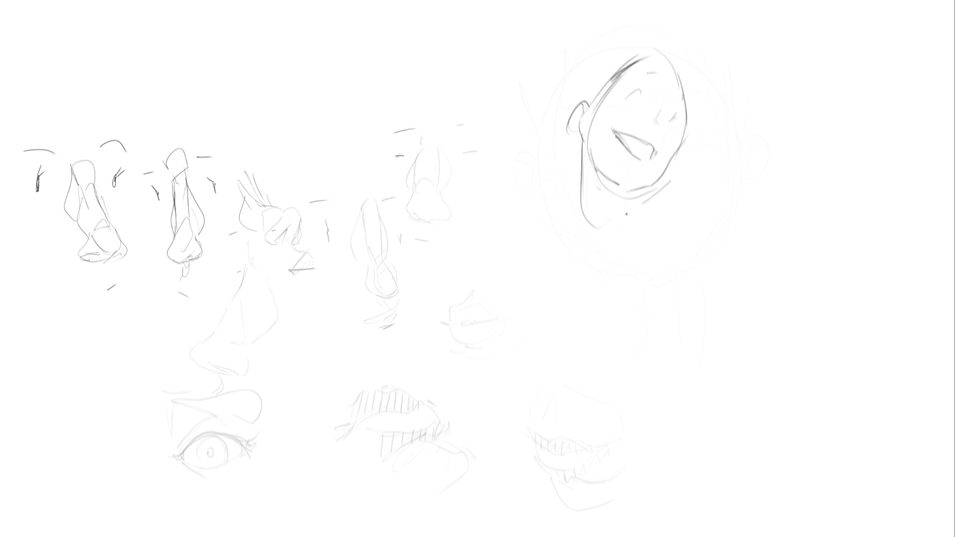
left_click_drag(630, 193, 624, 252)
left_click_drag(620, 209, 615, 253)
mouse_move(584, 159)
left_mouse_down()
mouse_move(572, 229)
mouse_move(568, 206)
mouse_move(475, 286)
mouse_move(626, 248)
mouse_move(670, 251)
left_mouse_up()
- Sketch hair flowing right of the face, a raised arm with hand, and torso contours
left_click_drag(665, 48, 680, 97)
mouse_move(665, 25)
left_mouse_down()
mouse_move(686, 59)
mouse_move(695, 116)
mouse_move(737, 125)
mouse_move(714, 141)
left_mouse_up()
left_click_drag(716, 144, 729, 191)
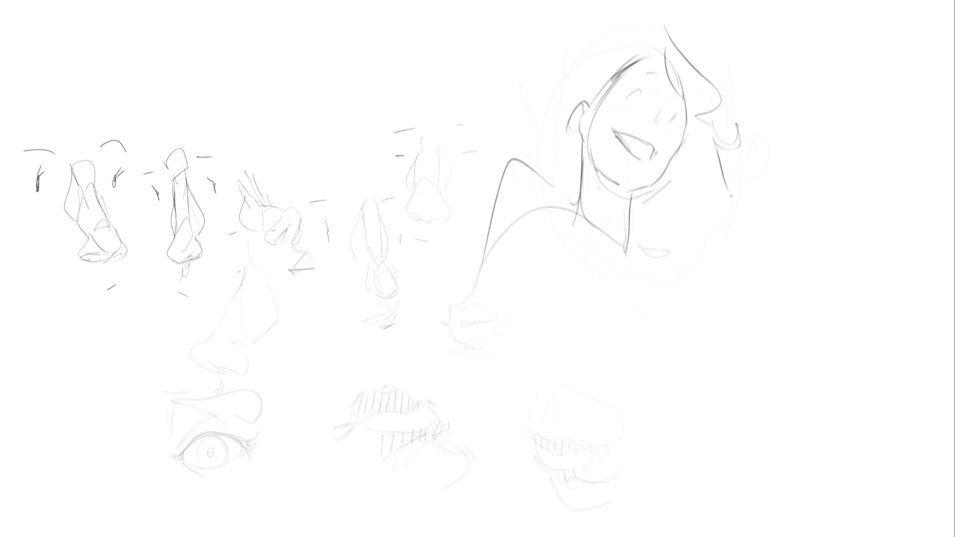
mouse_move(738, 125)
left_mouse_down()
mouse_move(771, 204)
mouse_move(737, 255)
left_mouse_up()
left_click_drag(739, 257, 769, 261)
left_click_drag(750, 160, 794, 219)
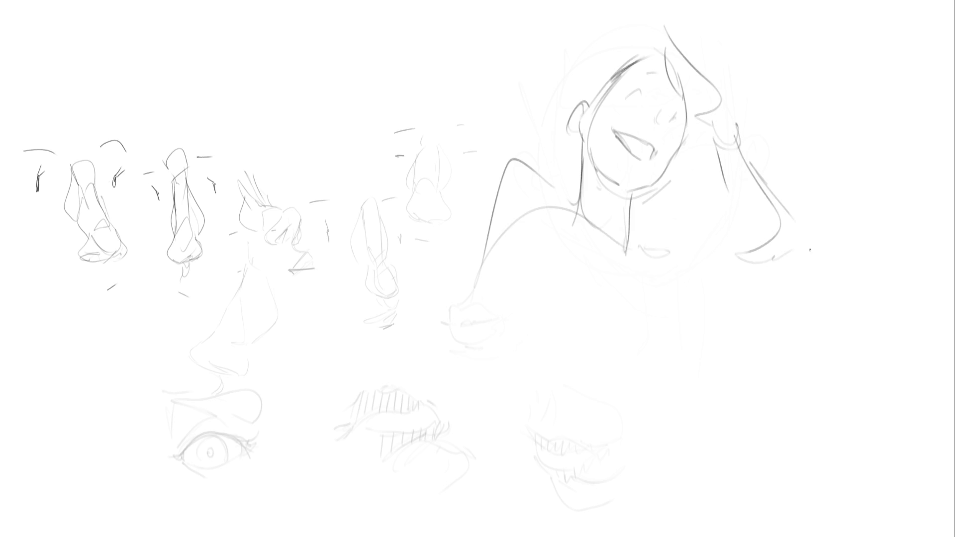
left_click_drag(773, 254, 811, 250)
mouse_move(738, 228)
left_mouse_down()
mouse_move(724, 230)
mouse_move(761, 270)
left_mouse_up()
mouse_move(812, 232)
left_mouse_down()
mouse_move(701, 292)
mouse_move(543, 343)
mouse_move(659, 299)
left_mouse_up()
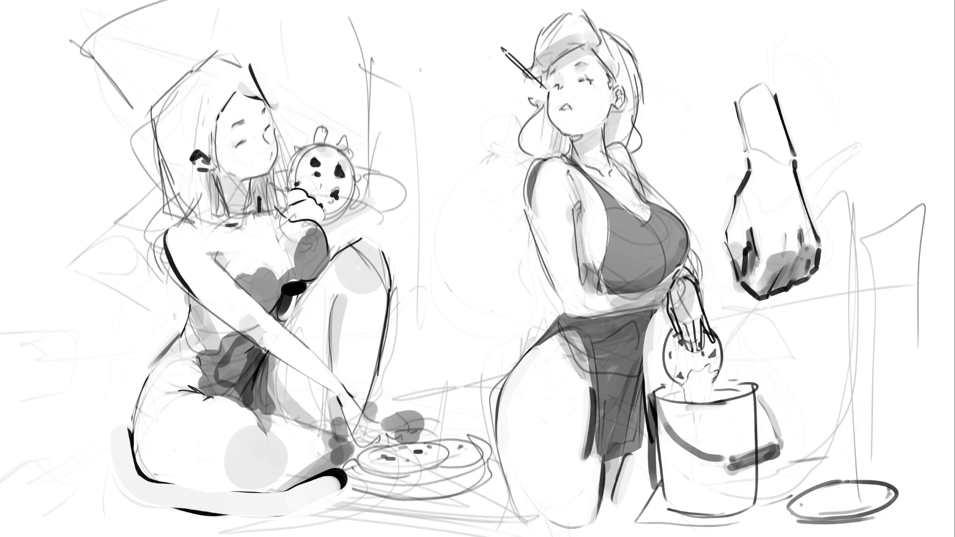
- Hand-letter large "BRB" in the gap between the two kneeling women
left_click_drag(421, 65, 424, 104)
mouse_move(403, 64)
left_mouse_down()
mouse_move(433, 67)
mouse_move(429, 103)
mouse_move(448, 179)
left_mouse_up()
left_click_drag(423, 130, 473, 168)
left_click_drag(451, 206, 466, 276)
mouse_move(440, 196)
left_mouse_down()
mouse_move(460, 234)
mouse_move(442, 280)
left_mouse_up()
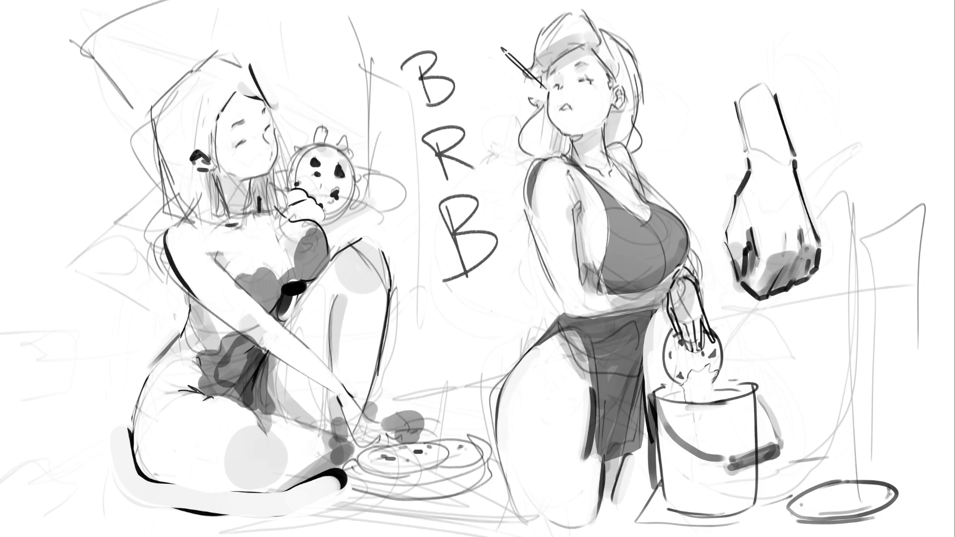
- Undo the BRB lettering and stray stroke, shade the floor plate grey, and add paintbrush bristles
key("ctrl+z")
key("ctrl+z")
key("ctrl+z")
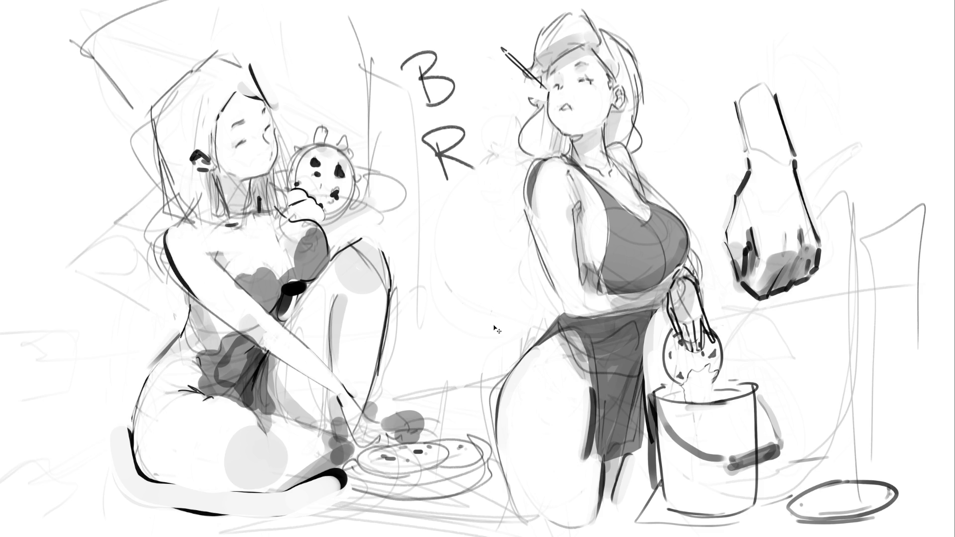
key("ctrl+z")
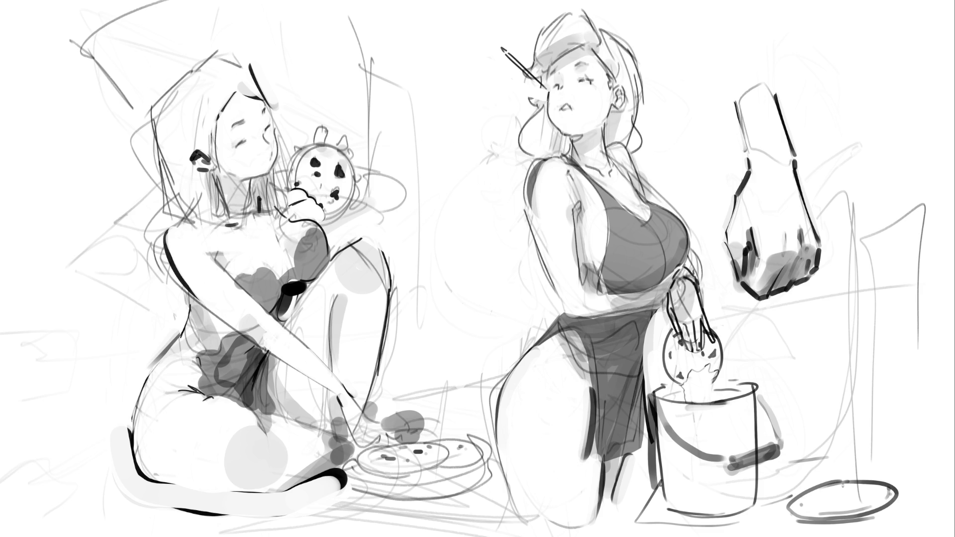
mouse_move(843, 486)
left_mouse_down()
mouse_move(803, 505)
mouse_move(877, 495)
mouse_move(862, 492)
left_mouse_up()
left_click_drag(864, 505, 855, 507)
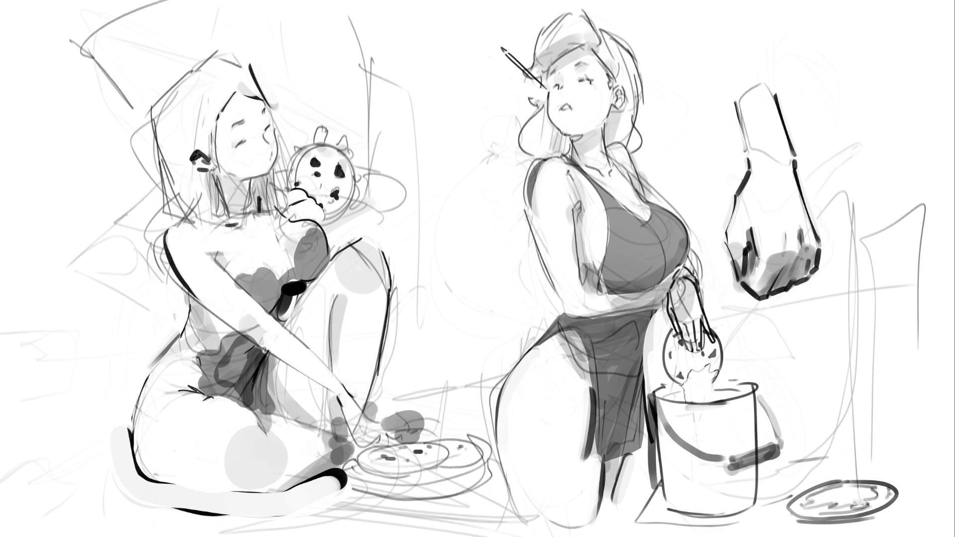
mouse_move(506, 49)
left_mouse_down()
mouse_move(482, 39)
mouse_move(475, 48)
mouse_move(505, 52)
mouse_move(504, 44)
left_mouse_up()
- Sketch the easel's legs, crossbars and base plus a small table beneath it, right of the fist
mouse_move(789, 103)
left_mouse_down()
mouse_move(898, 87)
mouse_move(879, 332)
left_mouse_up()
left_click_drag(918, 85, 878, 356)
mouse_move(874, 343)
left_mouse_down()
mouse_move(755, 331)
mouse_move(878, 335)
left_mouse_up()
mouse_move(740, 330)
left_mouse_down()
mouse_move(857, 343)
mouse_move(761, 355)
mouse_move(843, 371)
left_mouse_up()
left_click_drag(907, 150, 948, 357)
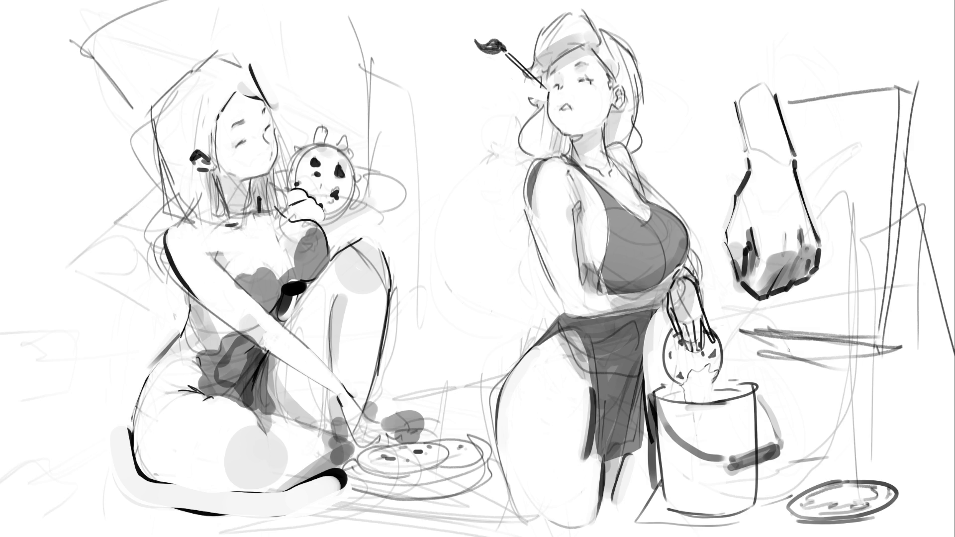
left_click_drag(788, 350, 821, 358)
mouse_move(814, 358)
left_mouse_down()
mouse_move(802, 457)
mouse_move(803, 393)
left_mouse_up()
mouse_move(779, 351)
left_mouse_down()
mouse_move(843, 362)
mouse_move(900, 452)
left_mouse_up()
left_click_drag(908, 266, 926, 406)
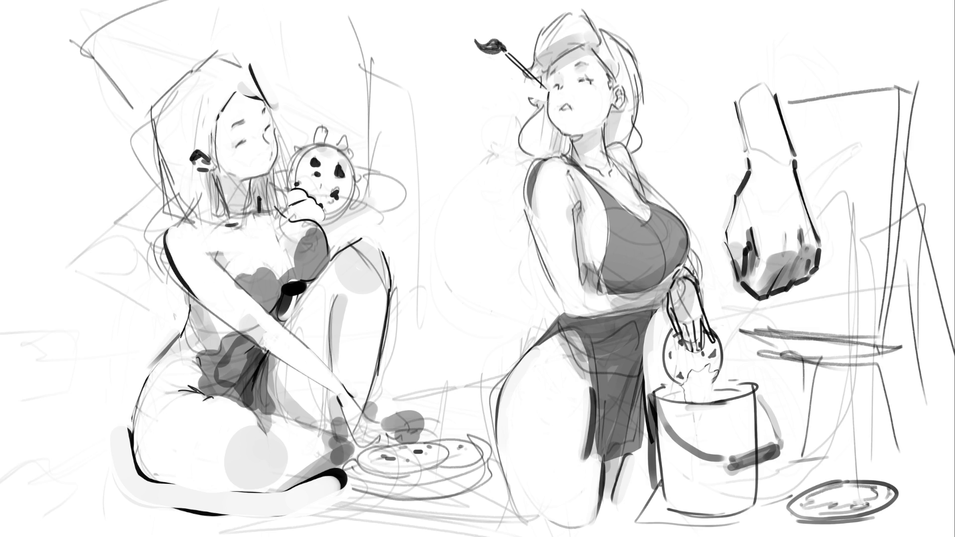
- Cover the easel canvas with a peaked shape, curved strokes and loose brush marks
mouse_move(809, 190)
left_mouse_down()
mouse_move(834, 122)
mouse_move(869, 222)
left_mouse_up()
left_click_drag(842, 114, 844, 121)
left_click_drag(868, 152, 875, 153)
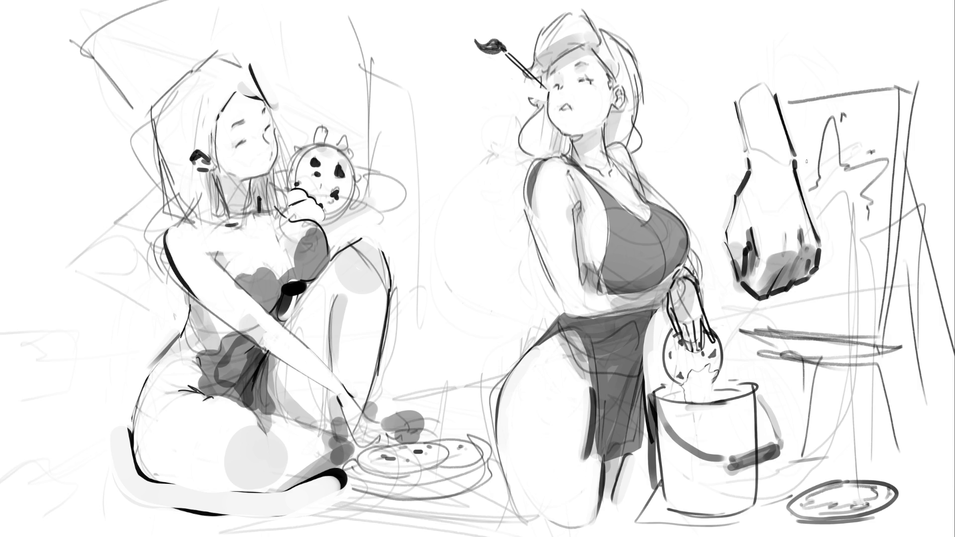
left_click_drag(805, 159, 809, 166)
left_click_drag(818, 209, 831, 252)
mouse_move(869, 224)
left_mouse_down()
mouse_move(873, 251)
mouse_move(836, 299)
mouse_move(833, 328)
left_mouse_up()
mouse_move(841, 266)
left_mouse_down()
mouse_move(871, 249)
mouse_move(867, 278)
left_mouse_up()
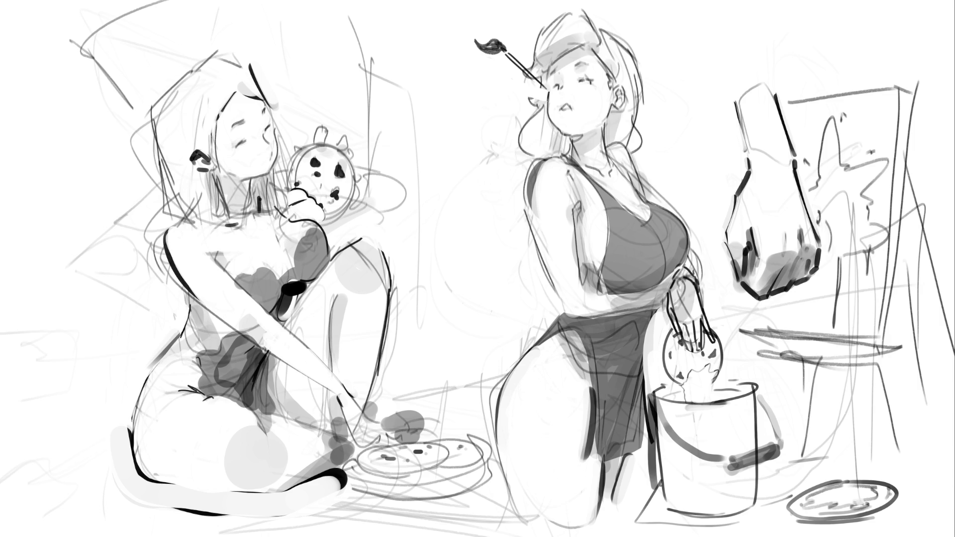
left_click_drag(805, 295, 801, 303)
left_click_drag(787, 292, 780, 314)
- Hand-letter a paint label across the bucket
mouse_move(659, 430)
left_mouse_down()
mouse_move(674, 436)
mouse_move(669, 482)
mouse_move(668, 447)
mouse_move(692, 482)
left_mouse_up()
mouse_move(690, 433)
left_mouse_down()
mouse_move(711, 467)
mouse_move(702, 482)
mouse_move(694, 478)
left_mouse_up()
mouse_move(695, 444)
left_mouse_down()
mouse_move(692, 455)
mouse_move(720, 474)
mouse_move(727, 430)
mouse_move(732, 481)
mouse_move(721, 480)
left_mouse_up()
mouse_move(740, 426)
left_mouse_down()
mouse_move(743, 478)
mouse_move(747, 426)
mouse_move(752, 477)
mouse_move(757, 424)
left_mouse_up()
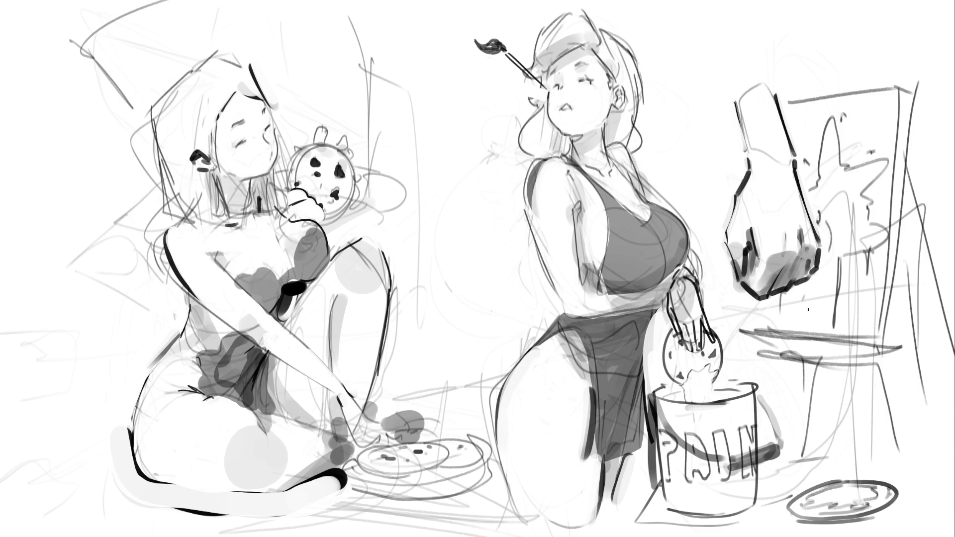
- Draw a drinking glass with liquid lines beside the plate, undoing the oversized and stray strokes
mouse_move(446, 361)
left_mouse_down()
mouse_move(437, 362)
mouse_move(462, 377)
mouse_move(445, 364)
mouse_move(434, 373)
mouse_move(467, 384)
mouse_move(417, 428)
left_mouse_up()
key("ctrl+z")
left_click_drag(472, 379, 472, 433)
left_click_drag(438, 401, 446, 408)
key("ctrl+z")
key("ctrl+z")
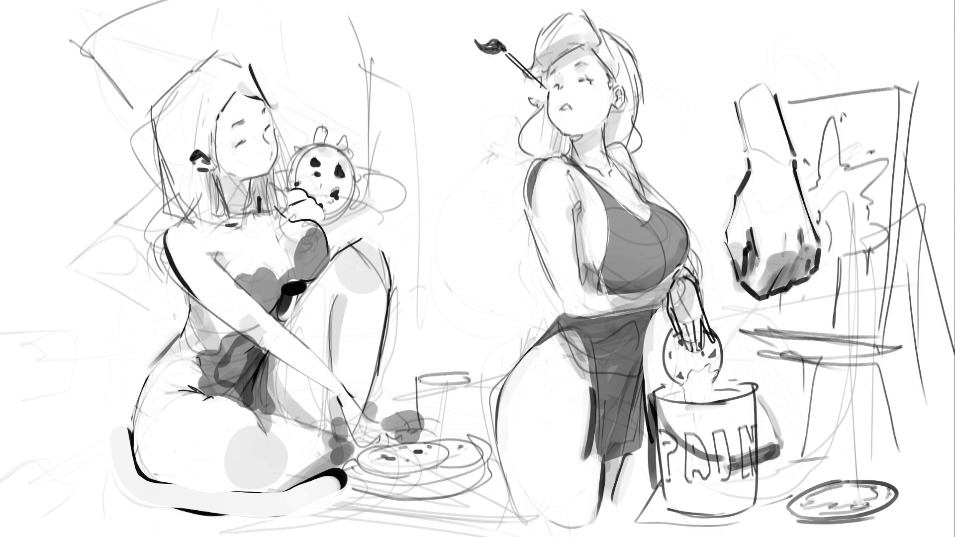
key("ctrl+z")
left_click_drag(423, 378, 425, 437)
left_click_drag(471, 377, 472, 442)
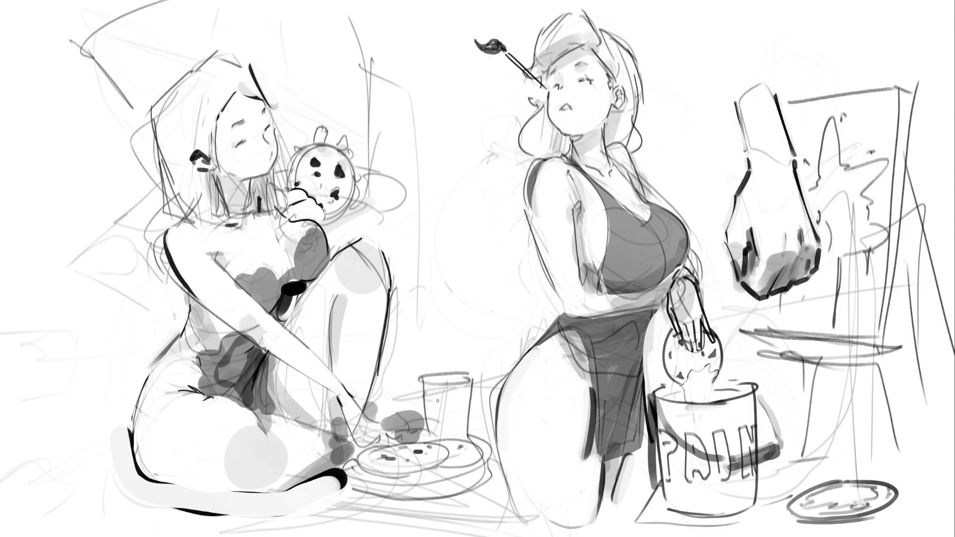
left_click_drag(435, 400, 466, 392)
- Redraw the left girl's mouth with small marks
left_click_drag(258, 147, 269, 148)
key("ctrl+z")
left_click_drag(271, 149, 275, 154)
- Shade her hand, shoulder, neck and collarbone grey and deepen the shadow under her chest
mouse_move(280, 201)
left_mouse_down()
mouse_move(303, 195)
mouse_move(284, 204)
mouse_move(293, 193)
left_mouse_up()
key("ctrl+z")
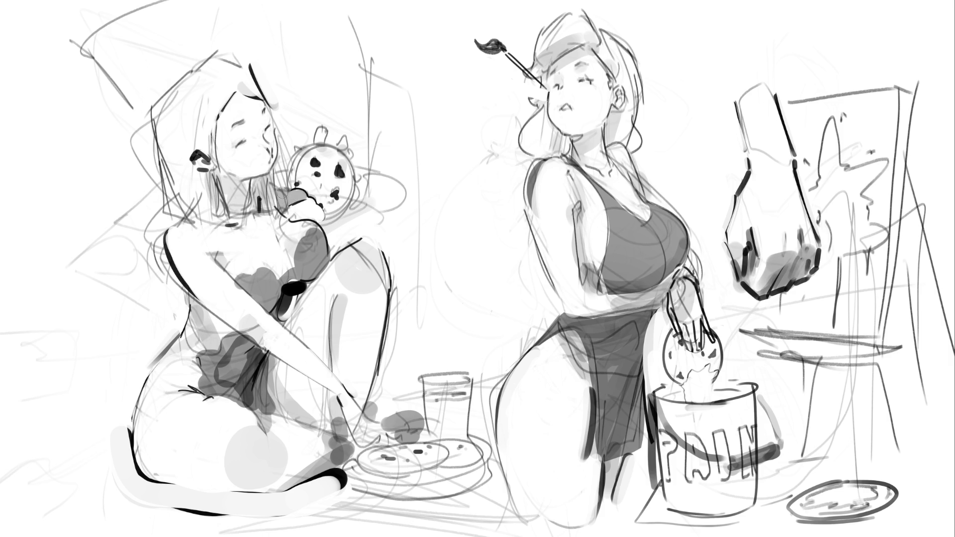
mouse_move(381, 195)
left_mouse_down()
mouse_move(354, 208)
mouse_move(395, 206)
mouse_move(377, 193)
left_mouse_up()
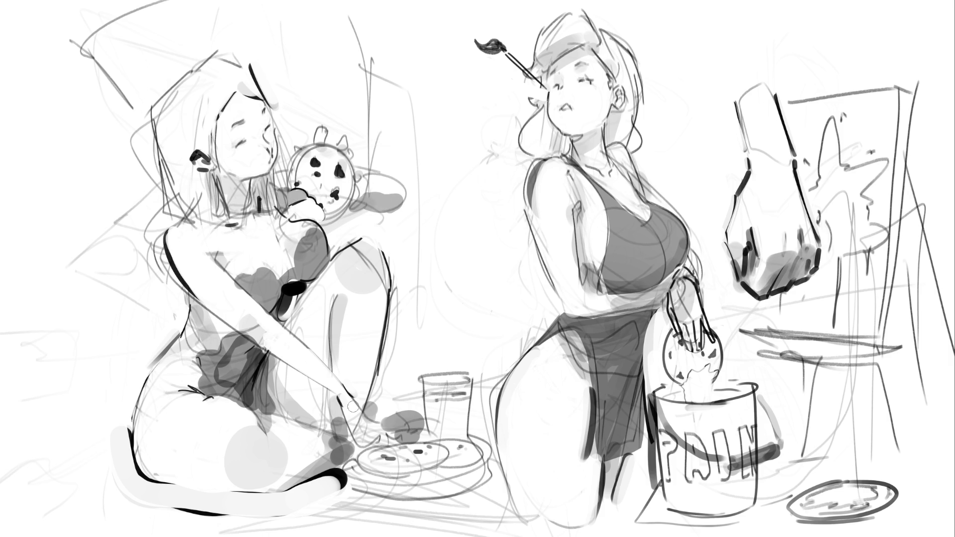
mouse_move(222, 258)
left_mouse_down()
mouse_move(210, 263)
mouse_move(226, 180)
mouse_move(220, 197)
left_mouse_up()
key("ctrl+z")
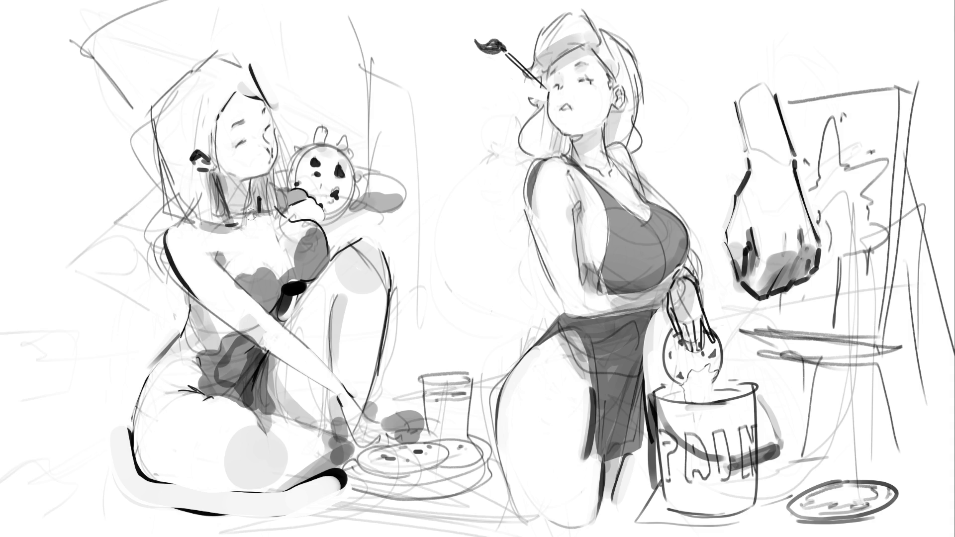
mouse_move(251, 214)
left_mouse_down()
mouse_move(259, 224)
mouse_move(234, 239)
mouse_move(279, 280)
left_mouse_up()
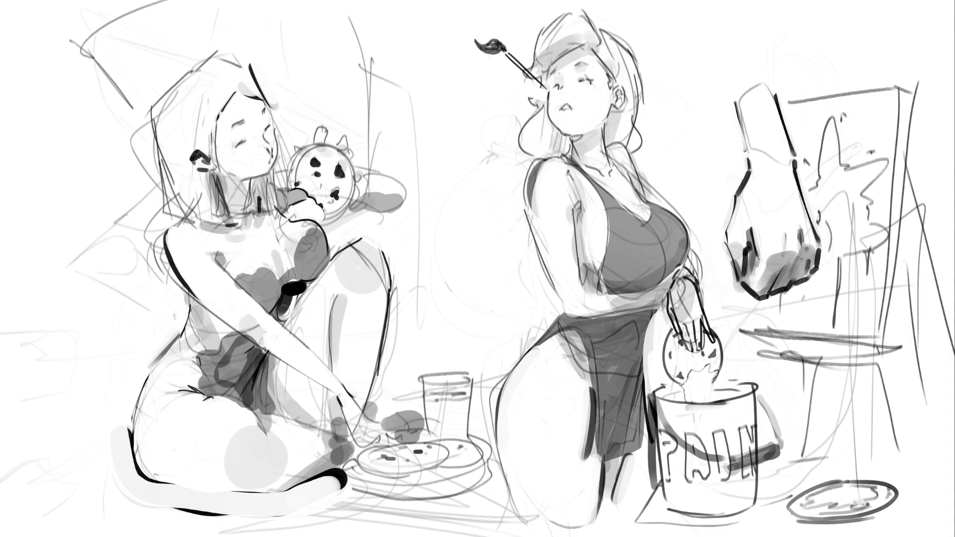
key("ctrl+z")
left_click_drag(276, 267, 288, 296)
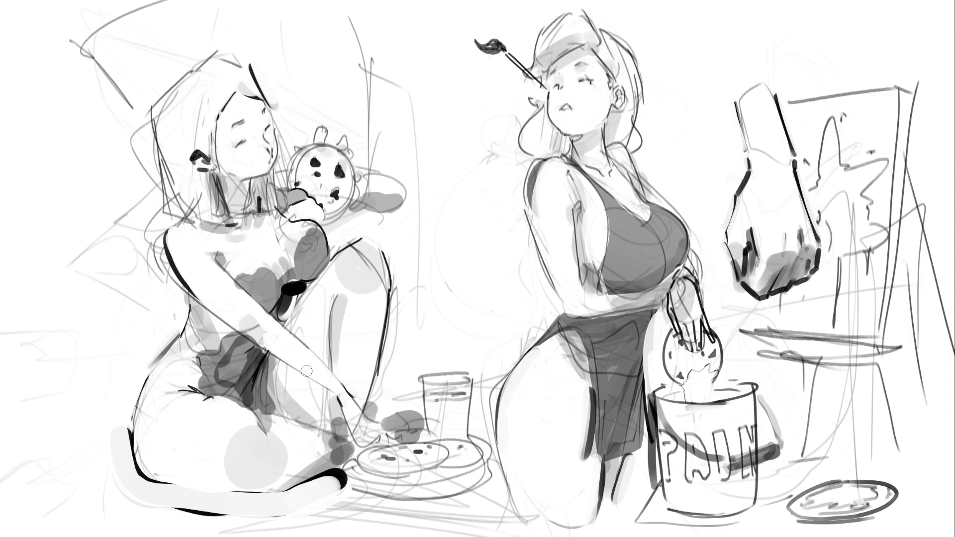
left_click_drag(278, 263, 293, 275)
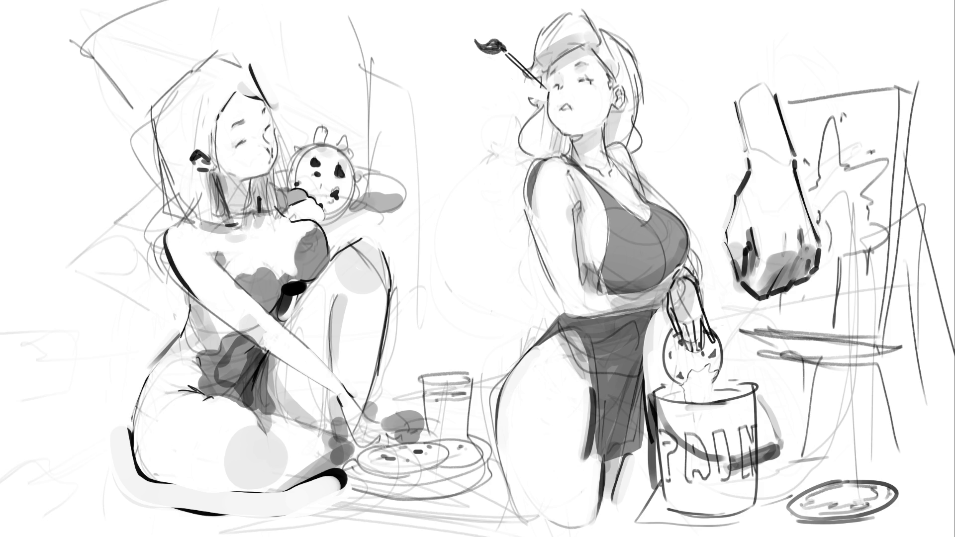
- Ink a second cookie plate with dots beside the front plate
mouse_move(386, 447)
left_mouse_down()
mouse_move(355, 462)
mouse_move(390, 479)
mouse_move(448, 457)
mouse_move(393, 478)
mouse_move(473, 469)
left_mouse_up()
mouse_move(435, 439)
left_mouse_down()
mouse_move(486, 457)
mouse_move(474, 468)
left_mouse_up()
left_click_drag(464, 447, 468, 451)
left_click_drag(459, 462, 451, 464)
left_click_drag(447, 445, 453, 446)
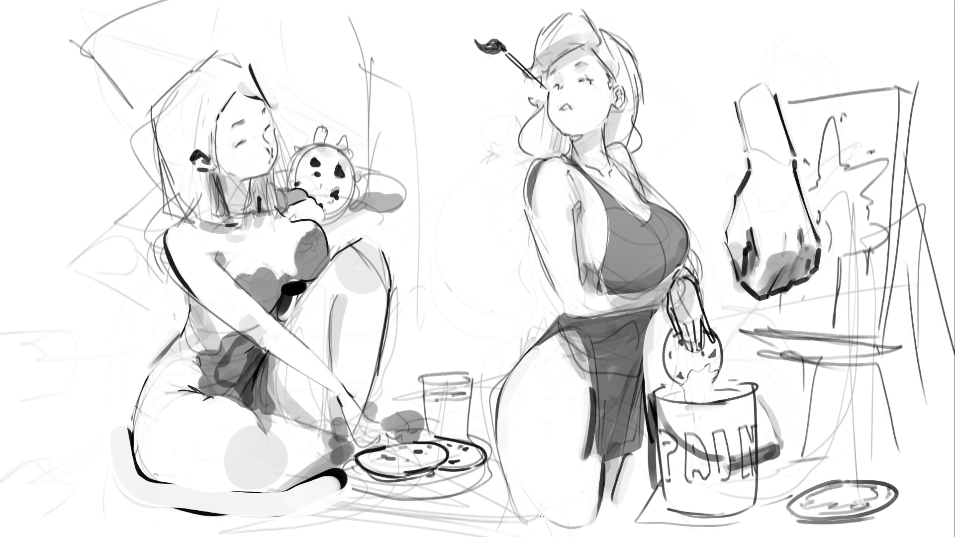
- Draw the girl's arm and fingers reaching onto the front cookie, with white highlights
left_click_drag(351, 396, 415, 445)
mouse_move(342, 409)
left_mouse_down()
mouse_move(373, 448)
mouse_move(379, 440)
mouse_move(382, 449)
mouse_move(422, 449)
left_mouse_up()
mouse_move(403, 433)
left_mouse_down()
mouse_move(417, 444)
mouse_move(410, 446)
left_mouse_up()
mouse_move(412, 449)
left_mouse_down()
mouse_move(423, 454)
mouse_move(399, 436)
left_mouse_up()
left_click_drag(399, 435, 420, 447)
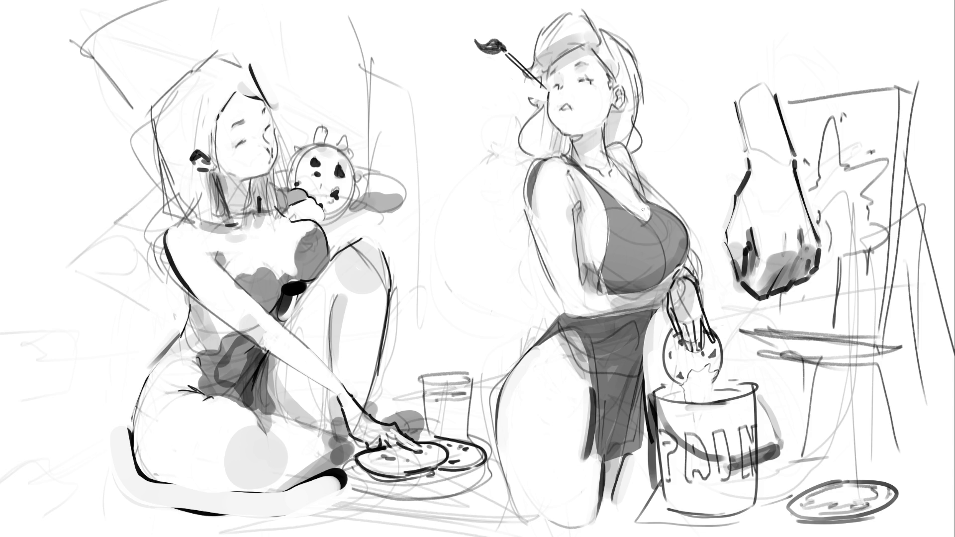
- With a larger brush, lighten the waist and arm edge and shade the left figure's neck
key("bracketright")
key("bracketright")
key("bracketright")
mouse_move(570, 306)
left_mouse_down()
mouse_move(597, 309)
mouse_move(612, 298)
mouse_move(587, 289)
mouse_move(627, 284)
mouse_move(580, 298)
mouse_move(642, 311)
left_mouse_up()
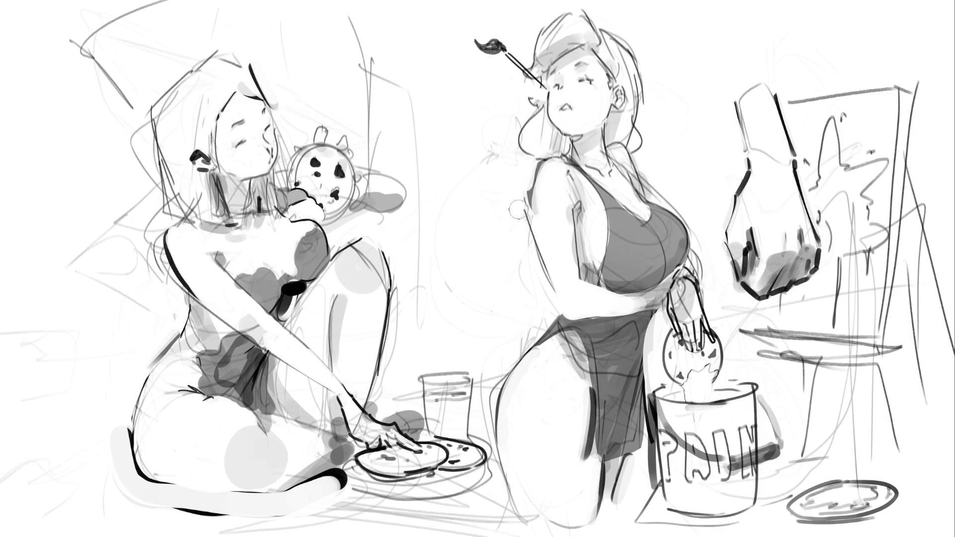
left_click_drag(534, 209, 539, 281)
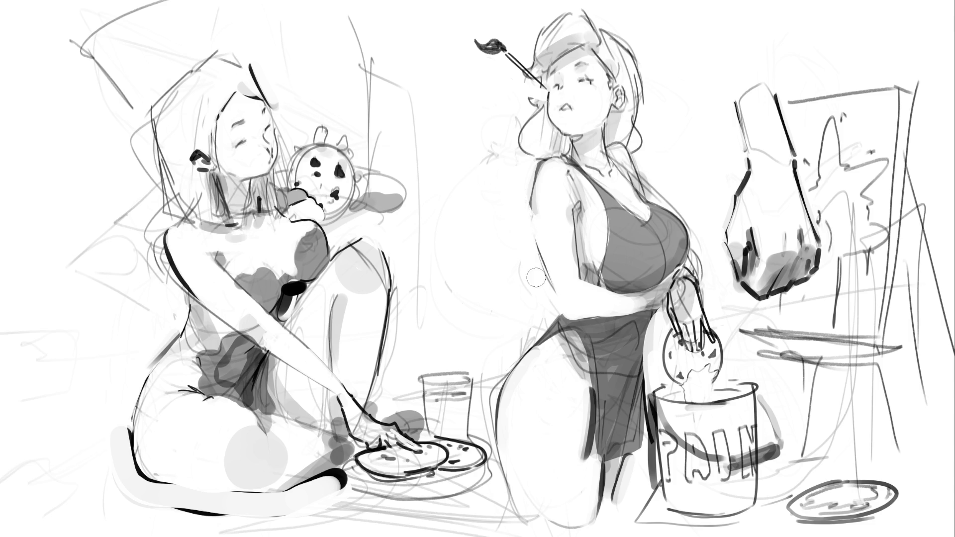
left_click_drag(543, 225, 548, 173)
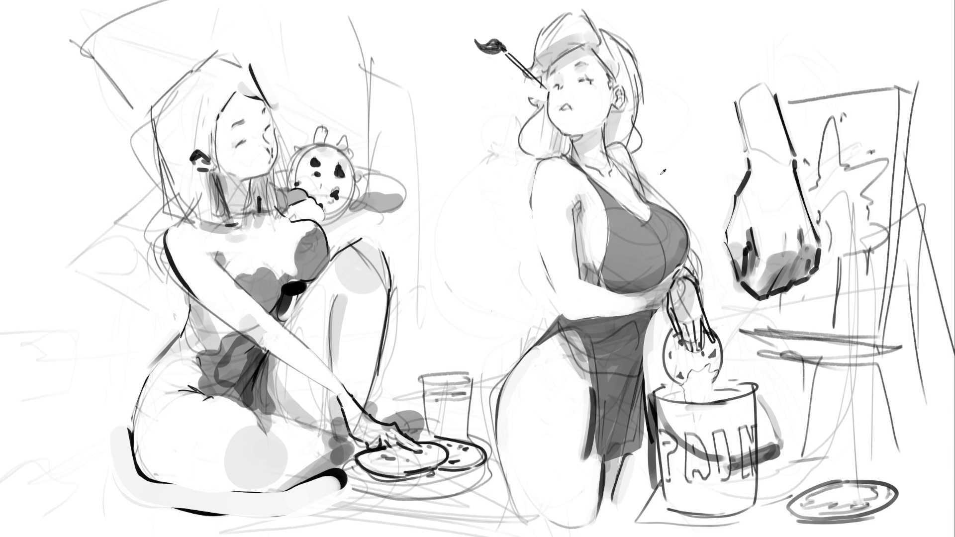
mouse_move(233, 150)
left_mouse_down()
mouse_move(242, 200)
mouse_move(230, 159)
left_mouse_up()
- Give the cookie a small cat ear and whiskers, erasing the thick black stroke beside it
left_click_drag(355, 161, 381, 161)
mouse_move(355, 160)
left_mouse_down()
mouse_move(396, 171)
mouse_move(357, 207)
mouse_move(368, 214)
mouse_move(393, 206)
mouse_move(359, 171)
mouse_move(373, 184)
mouse_move(377, 172)
mouse_move(366, 167)
mouse_move(382, 174)
left_mouse_up()
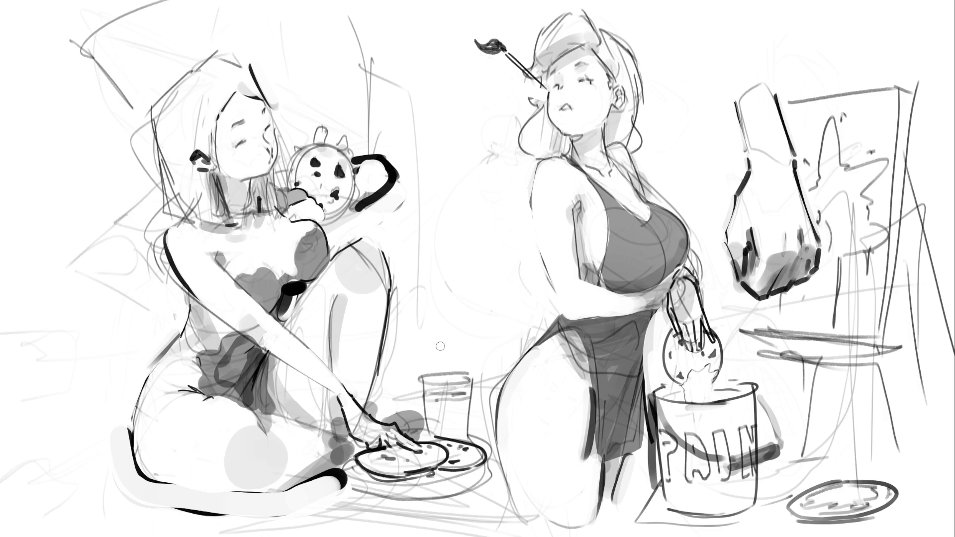
mouse_move(356, 155)
left_mouse_down()
mouse_move(381, 151)
mouse_move(398, 190)
mouse_move(354, 213)
left_mouse_up()
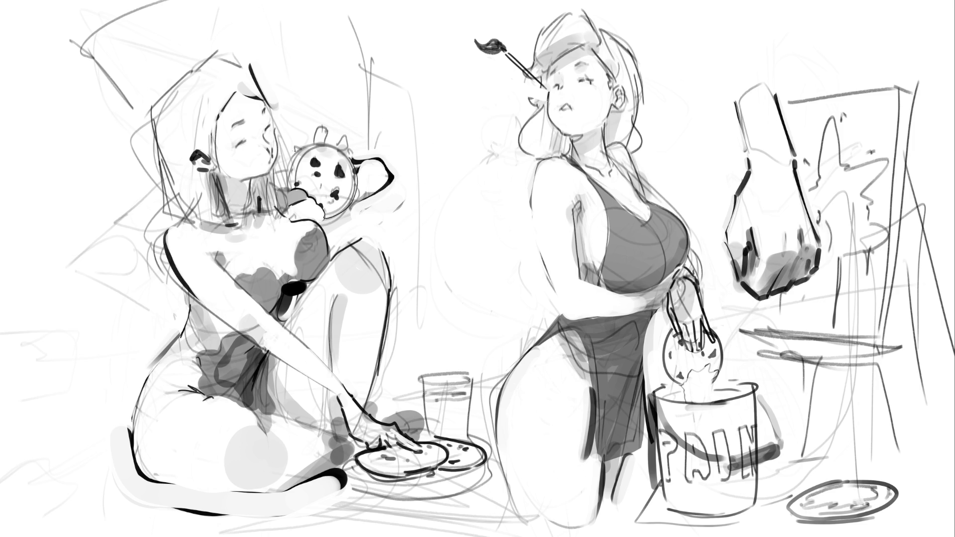
mouse_move(293, 153)
left_mouse_down()
mouse_move(343, 139)
mouse_move(340, 156)
mouse_move(354, 151)
left_mouse_up()
mouse_move(354, 152)
left_mouse_down()
mouse_move(345, 167)
mouse_move(363, 179)
left_mouse_up()
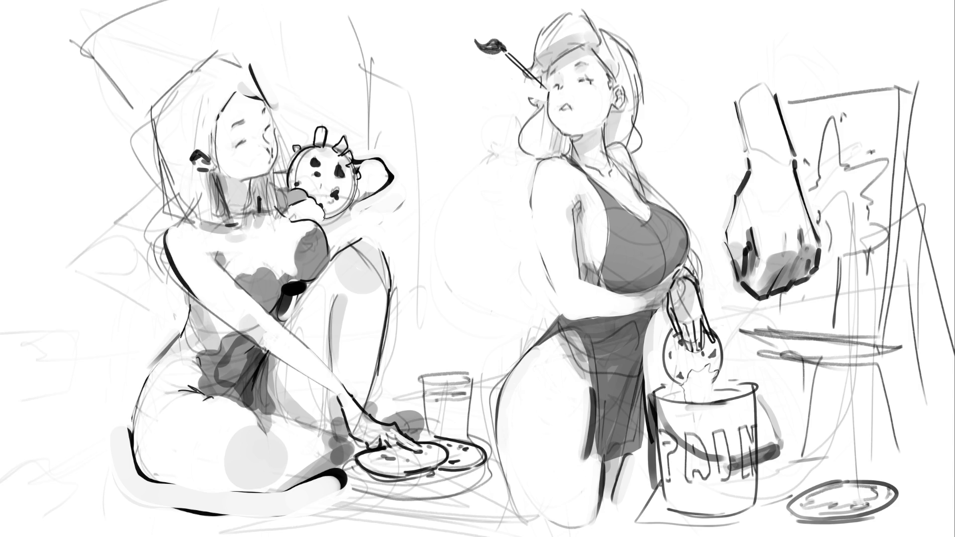
- Darken the hand line and outline the forearm's upper edge, then enlarge the brush
mouse_move(302, 205)
left_mouse_down()
mouse_move(315, 201)
mouse_move(292, 212)
left_mouse_up()
left_click_drag(282, 326, 331, 370)
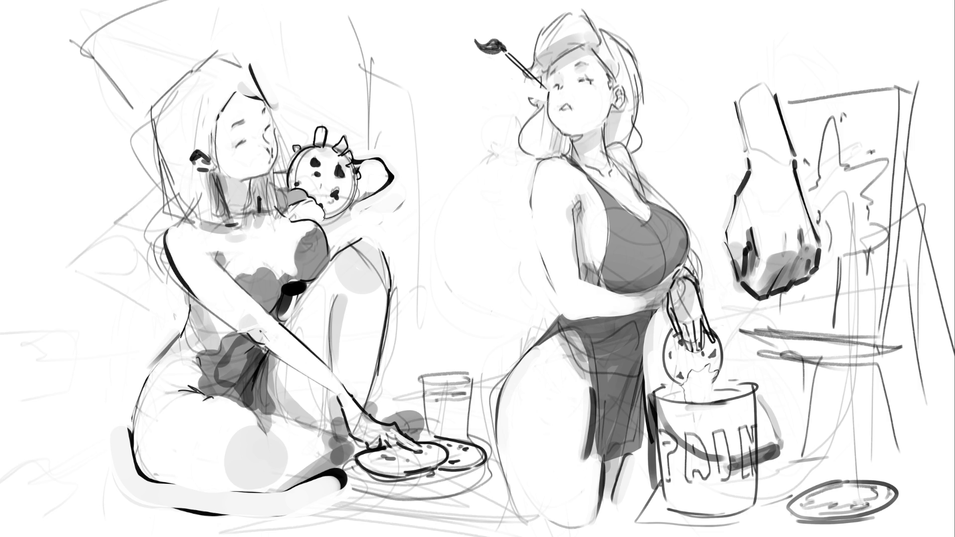
key("bracketright")
key("bracketright")
key("bracketright")
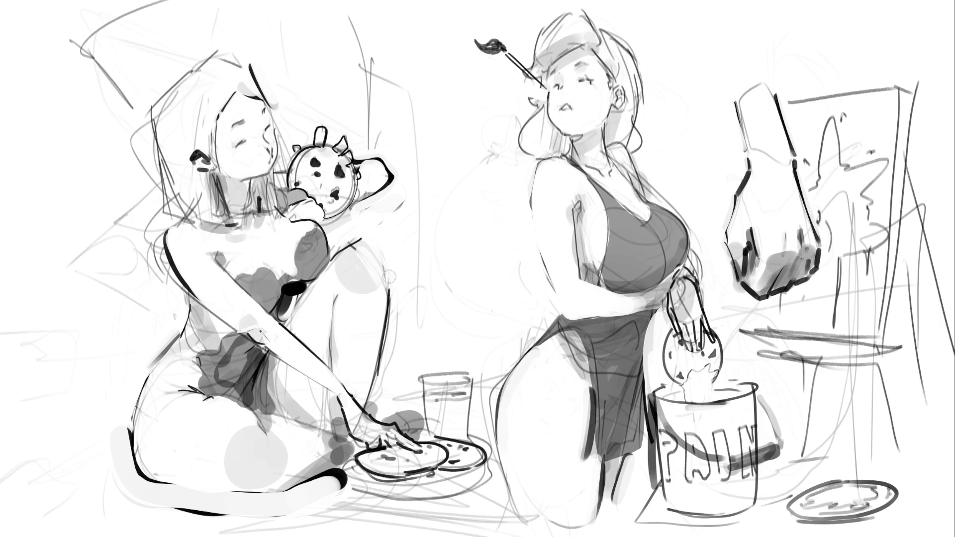
- Outline the knee and the shin's right edge in dark strokes, undoing a stray dab
left_click_drag(356, 241, 389, 279)
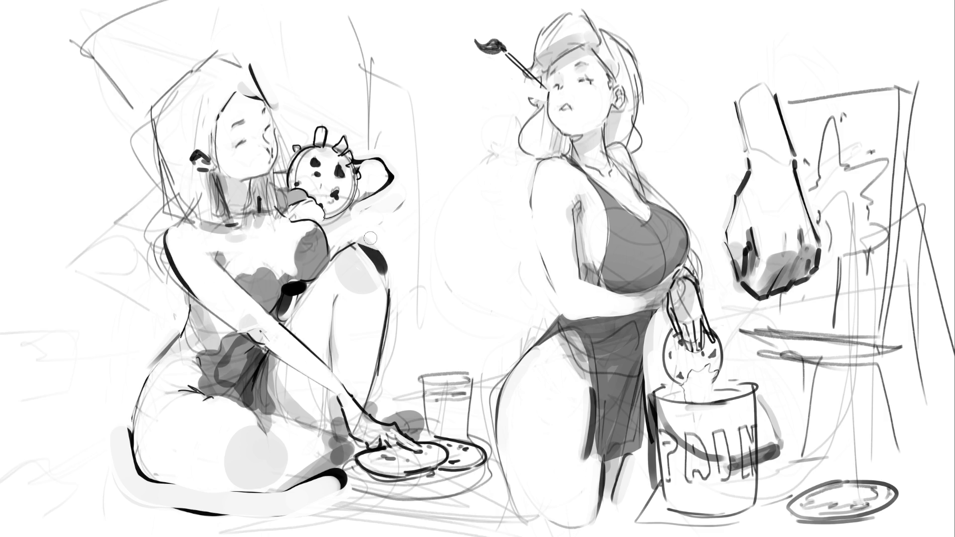
left_click(391, 291)
key("ctrl+z")
key("ctrl+z")
key("ctrl+z")
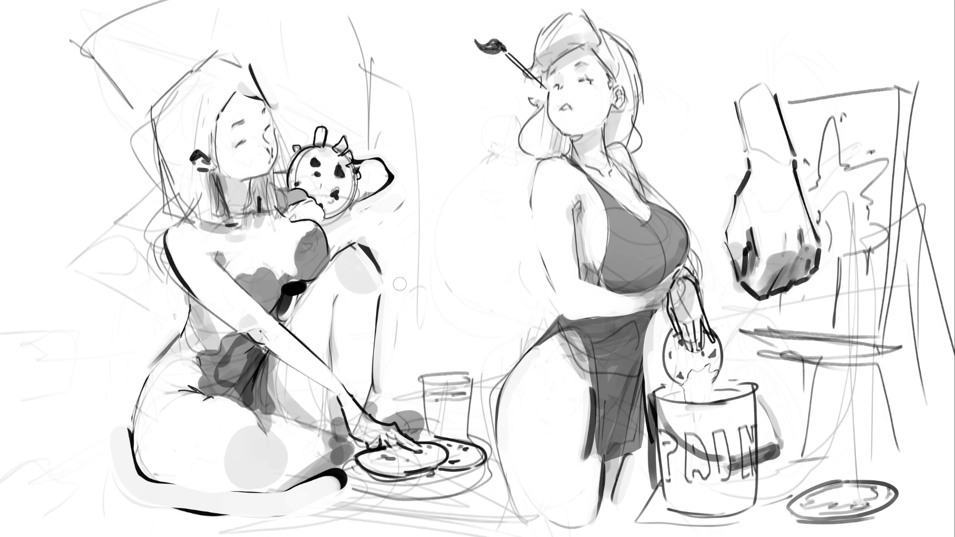
left_click_drag(383, 294, 368, 401)
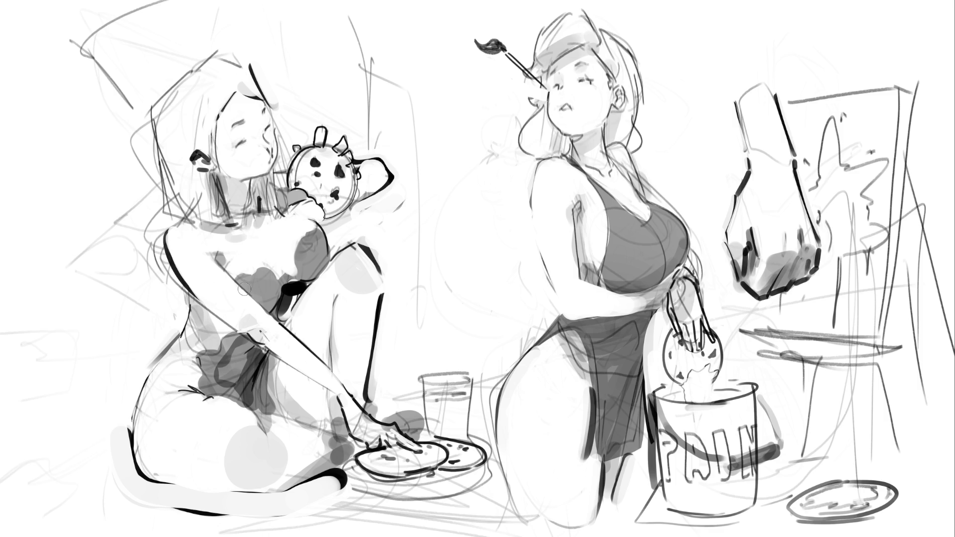
- Paint lighter white tone over the chest and add grey shading down the torso
mouse_move(316, 209)
left_mouse_down()
mouse_move(303, 264)
mouse_move(312, 245)
mouse_move(314, 256)
mouse_move(259, 277)
mouse_move(235, 273)
mouse_move(267, 301)
mouse_move(289, 296)
mouse_move(316, 264)
mouse_move(309, 270)
left_mouse_up()
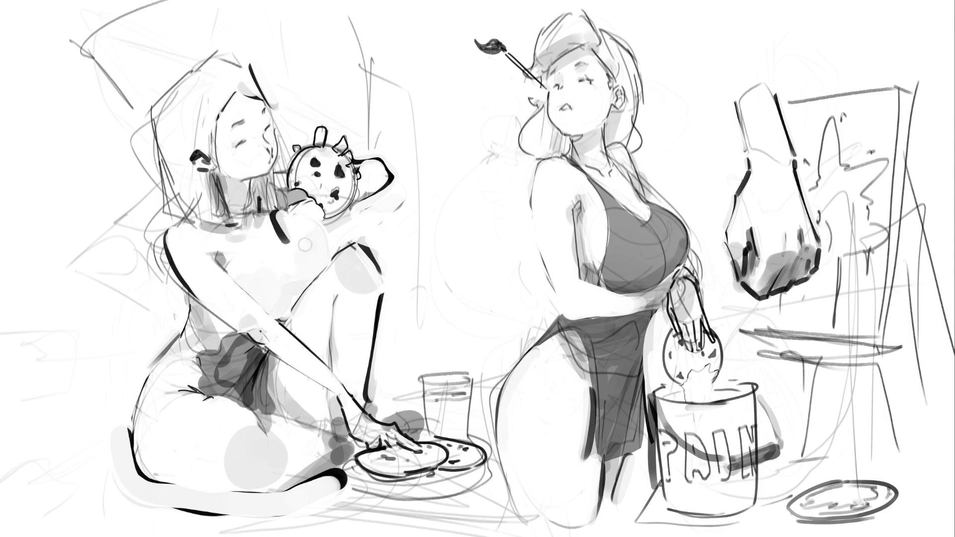
left_click_drag(273, 213, 307, 275)
key("ctrl+z")
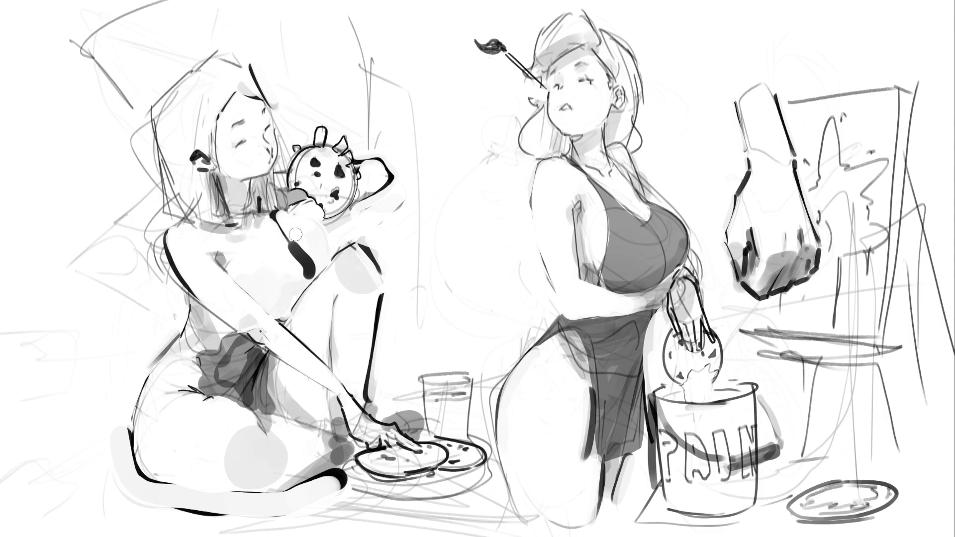
left_click_drag(296, 233, 310, 272)
mouse_move(277, 319)
left_mouse_down()
mouse_move(278, 289)
mouse_move(271, 318)
mouse_move(296, 288)
mouse_move(291, 306)
mouse_move(299, 283)
left_mouse_up()
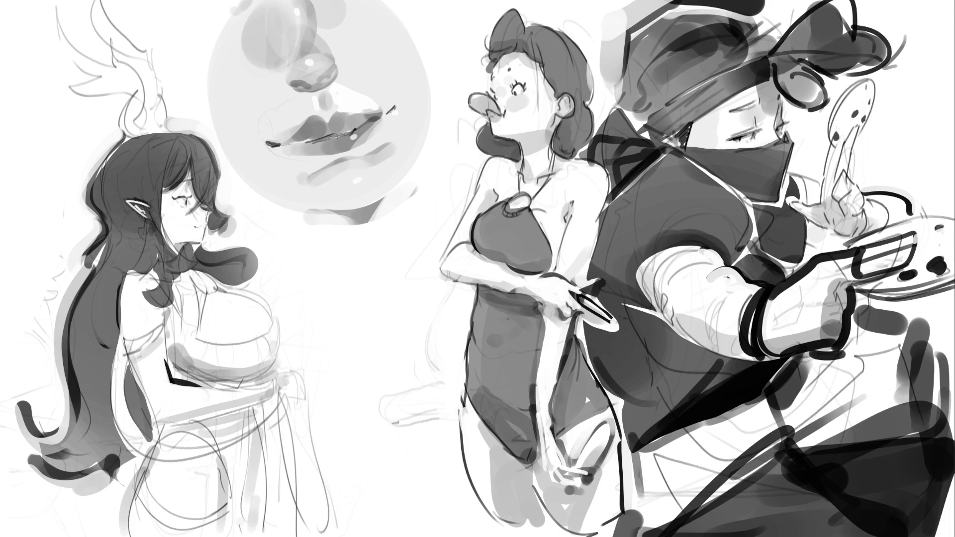
- Darken the lip corner and nostril, then draw the chin, jawline and curving neck line
mouse_move(267, 145)
left_mouse_down()
mouse_move(334, 135)
mouse_move(396, 106)
left_mouse_up()
left_click_drag(291, 84, 335, 77)
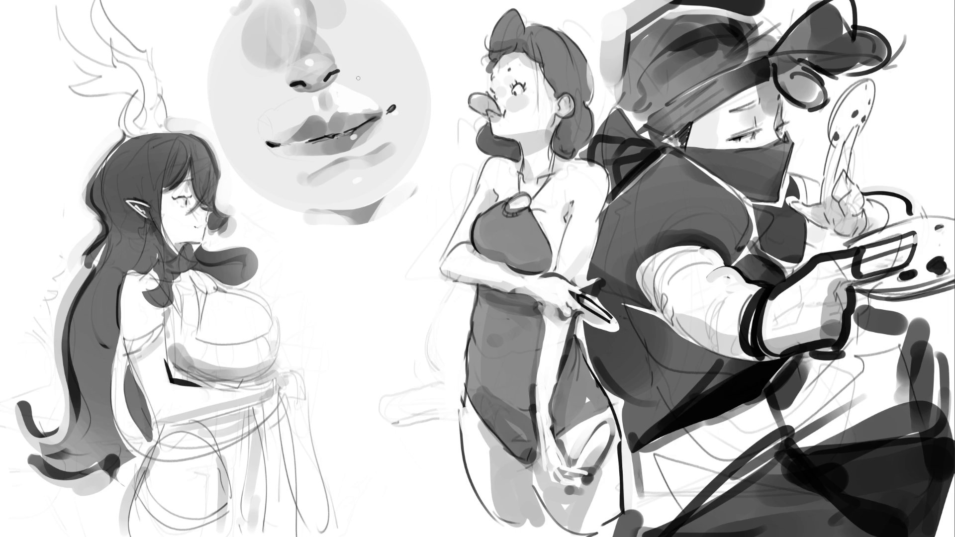
mouse_move(307, 217)
left_mouse_down()
mouse_move(359, 227)
mouse_move(386, 208)
left_mouse_up()
mouse_move(438, 139)
left_mouse_down()
mouse_move(376, 215)
mouse_move(413, 170)
left_mouse_up()
left_click_drag(382, 204, 304, 222)
left_click_drag(234, 183, 284, 209)
left_click_drag(240, 181, 330, 223)
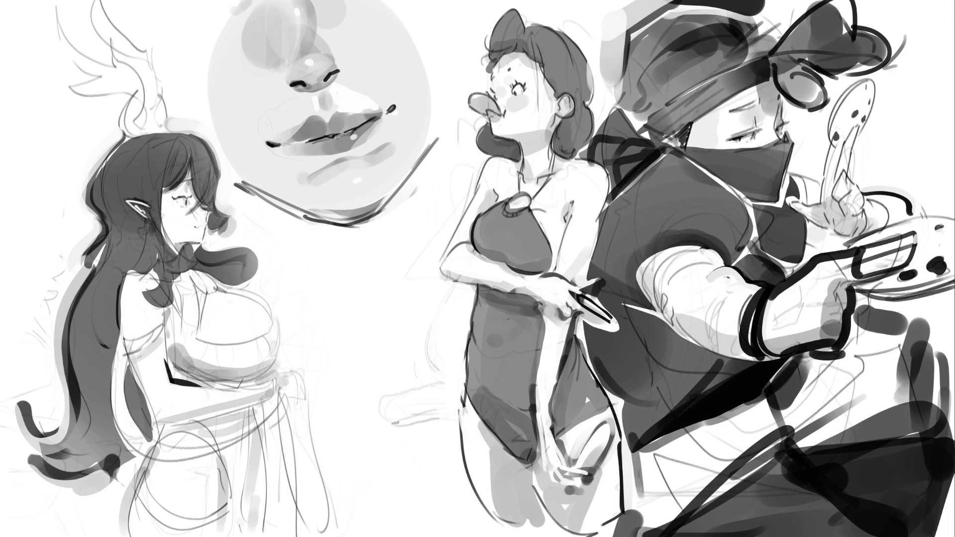
mouse_move(248, 192)
left_mouse_down()
mouse_move(393, 251)
mouse_move(413, 195)
mouse_move(318, 297)
mouse_move(403, 312)
left_mouse_up()
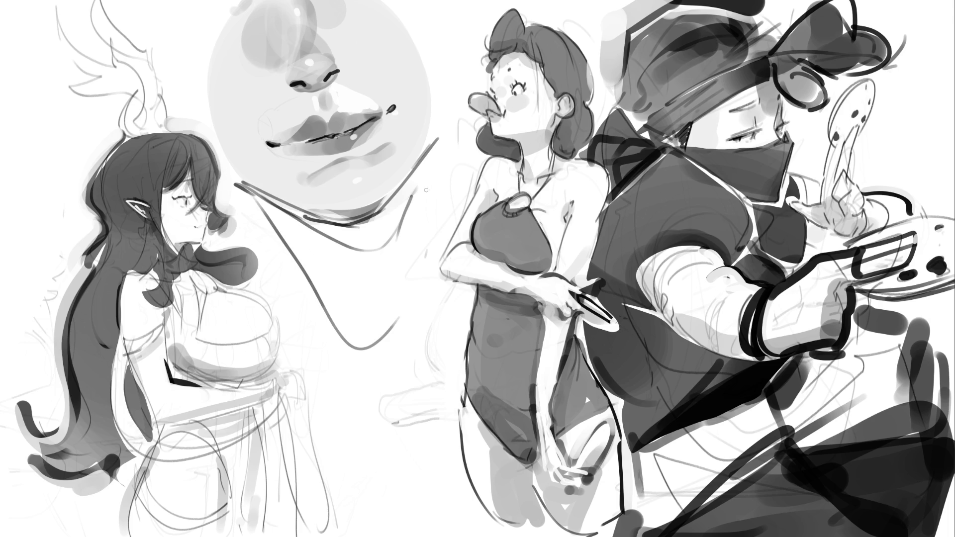
left_click_drag(424, 182, 438, 263)
- Ink the nose bridge and side of the nose, and outline the middle girl's hair bow
left_click_drag(298, 32, 302, 44)
left_click_drag(282, 2, 282, 32)
mouse_move(342, 60)
left_mouse_down()
mouse_move(344, 74)
mouse_move(280, 81)
left_mouse_up()
left_click_drag(241, 10, 214, 32)
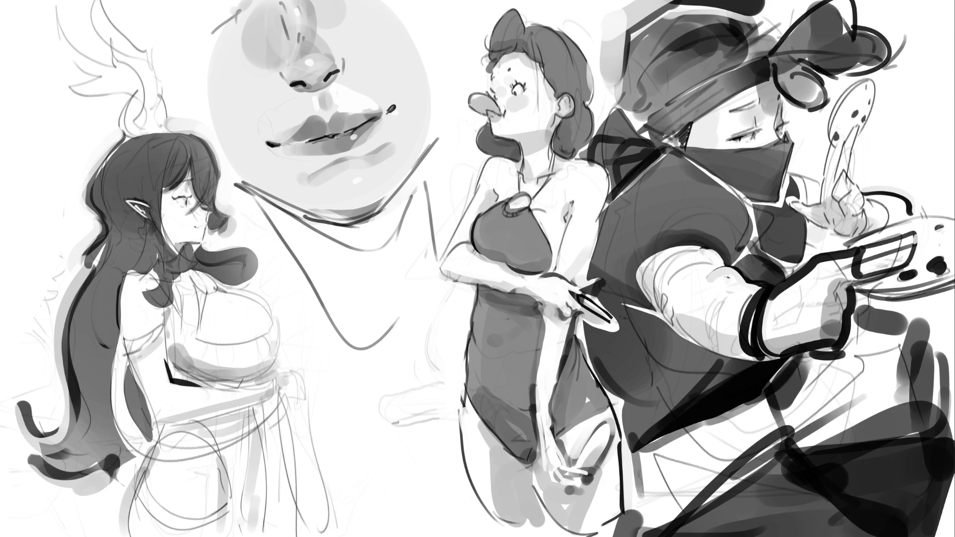
mouse_move(517, 8)
left_mouse_down()
mouse_move(525, 28)
mouse_move(483, 44)
mouse_move(481, 74)
left_mouse_up()
- Outline the middle girl's hair, lighten under her chin and add a round earring
mouse_move(532, 23)
left_mouse_down()
mouse_move(559, 27)
mouse_move(597, 75)
left_mouse_up()
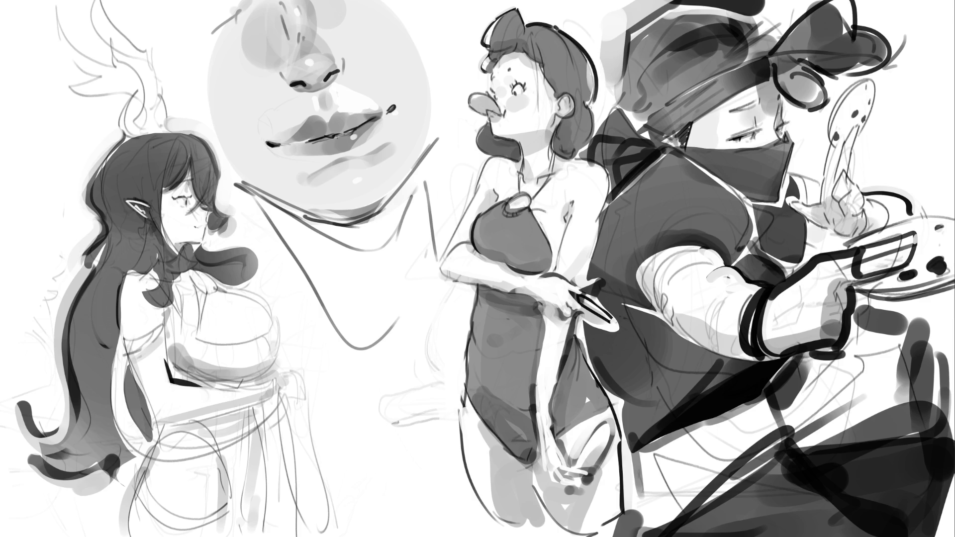
left_click_drag(587, 107, 603, 124)
mouse_move(509, 133)
left_mouse_down()
mouse_move(529, 130)
mouse_move(552, 102)
mouse_move(561, 118)
mouse_move(570, 99)
left_mouse_up()
left_click(561, 104)
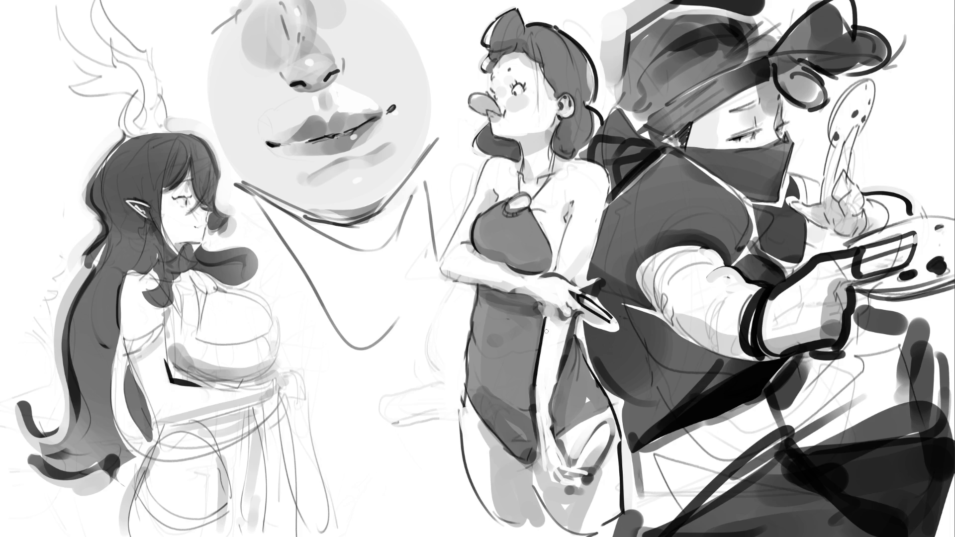
- Outline her forearm's inner edge and draw a line across her hand
left_click_drag(545, 318, 539, 401)
mouse_move(572, 323)
left_mouse_down()
mouse_move(552, 393)
mouse_move(551, 430)
mouse_move(567, 463)
mouse_move(565, 448)
left_mouse_up()
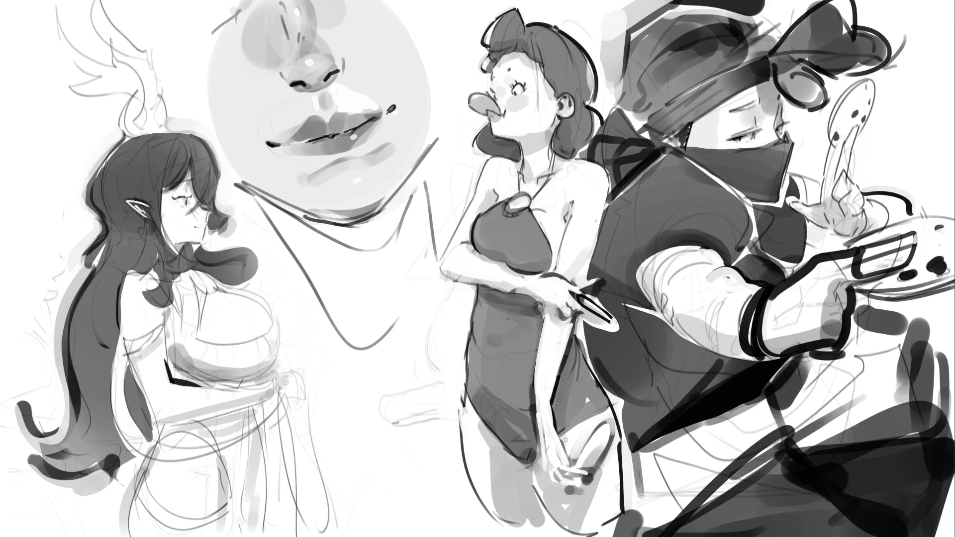
mouse_move(547, 473)
left_mouse_down()
mouse_move(570, 483)
mouse_move(588, 474)
mouse_move(608, 422)
mouse_move(596, 465)
left_mouse_up()
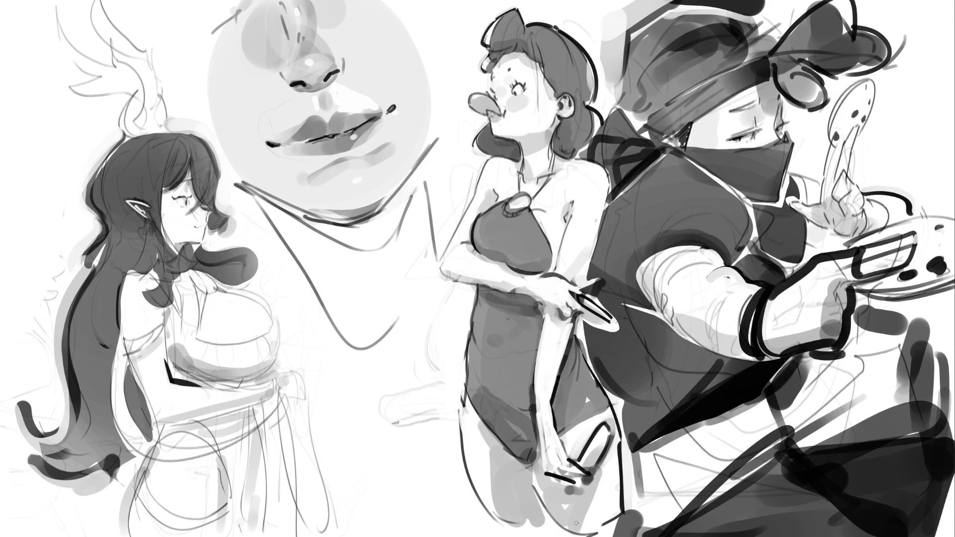
- Outline the middle girl's forearm under her chest, undoing the dash strokes on her hand
mouse_move(449, 279)
left_mouse_down()
mouse_move(536, 299)
mouse_move(541, 274)
mouse_move(552, 273)
mouse_move(590, 296)
left_mouse_up()
mouse_move(526, 294)
left_mouse_down()
mouse_move(597, 315)
mouse_move(560, 301)
mouse_move(567, 303)
left_mouse_up()
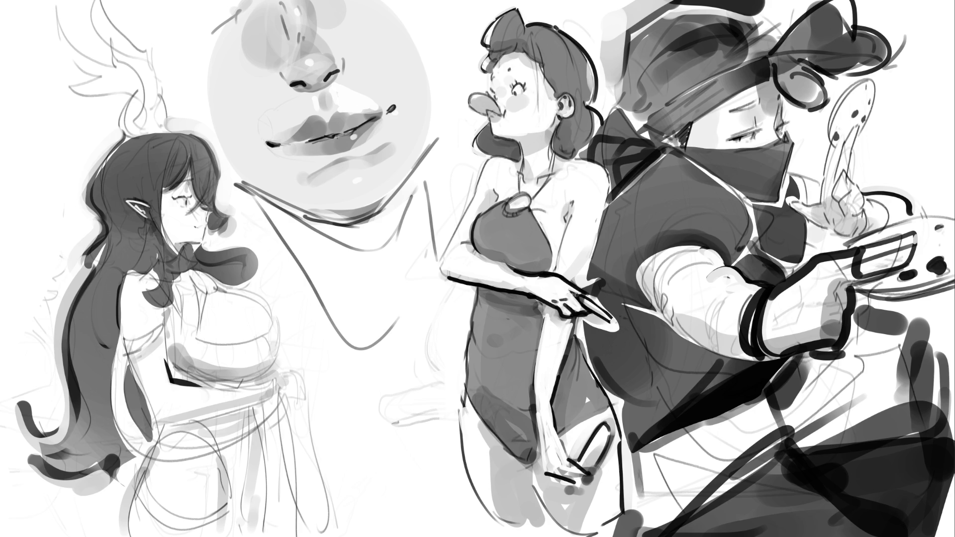
key("ctrl+z")
- Refine the palette hand's fingertip and fingernail outlines and lighten the gaps between its fingers
mouse_move(898, 251)
left_mouse_down()
mouse_move(902, 263)
mouse_move(901, 239)
mouse_move(908, 243)
mouse_move(900, 233)
mouse_move(919, 246)
left_mouse_up()
key("ctrl+z")
key("ctrl+z")
key("ctrl+z")
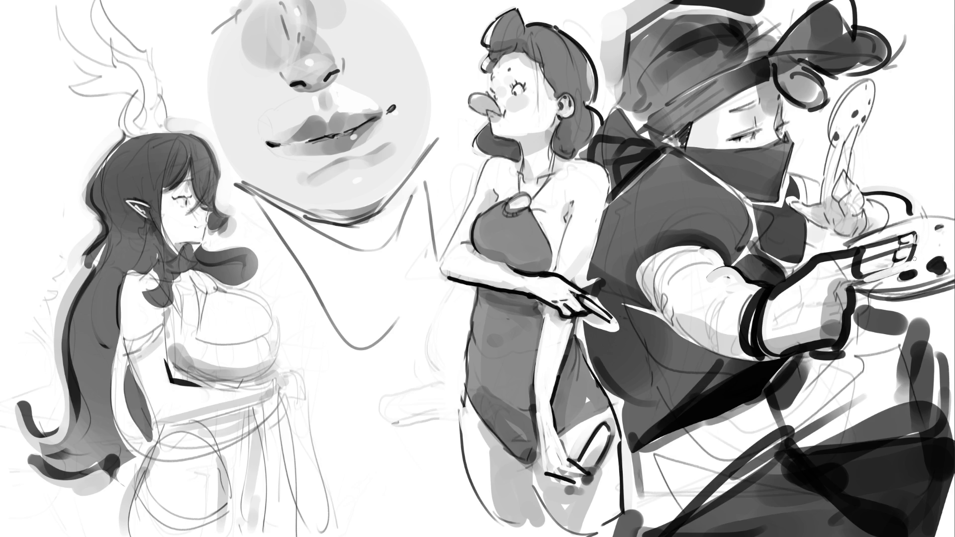
mouse_move(863, 278)
left_mouse_down()
mouse_move(910, 260)
mouse_move(866, 282)
mouse_move(890, 253)
mouse_move(859, 265)
mouse_move(851, 253)
mouse_move(830, 275)
mouse_move(858, 259)
mouse_move(884, 276)
mouse_move(851, 275)
mouse_move(835, 296)
mouse_move(848, 314)
mouse_move(871, 295)
mouse_move(844, 345)
left_mouse_up()
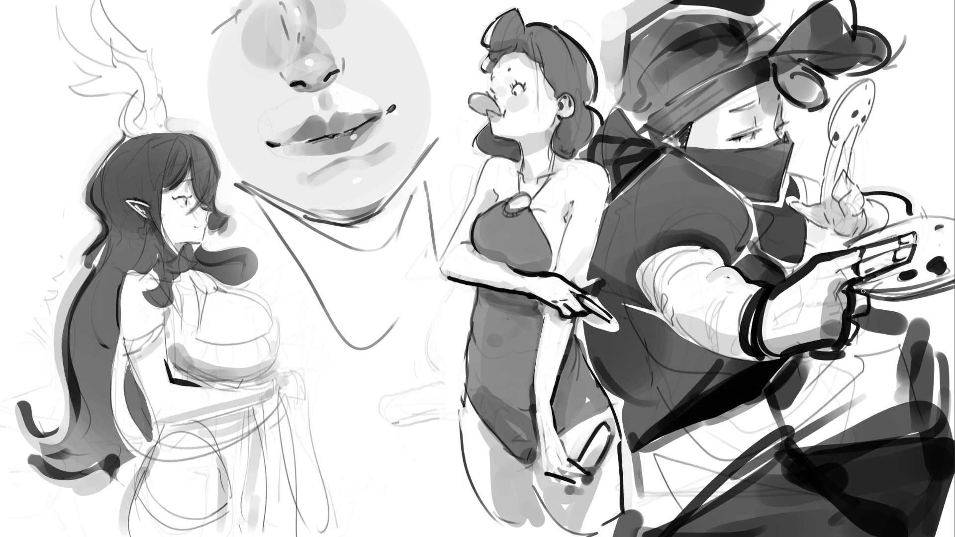
mouse_move(905, 258)
left_mouse_down()
mouse_move(891, 261)
mouse_move(900, 246)
mouse_move(862, 253)
mouse_move(869, 250)
left_mouse_up()
left_click_drag(860, 248, 861, 274)
mouse_move(896, 238)
left_mouse_down()
mouse_move(913, 255)
mouse_move(887, 264)
mouse_move(919, 245)
left_mouse_up()
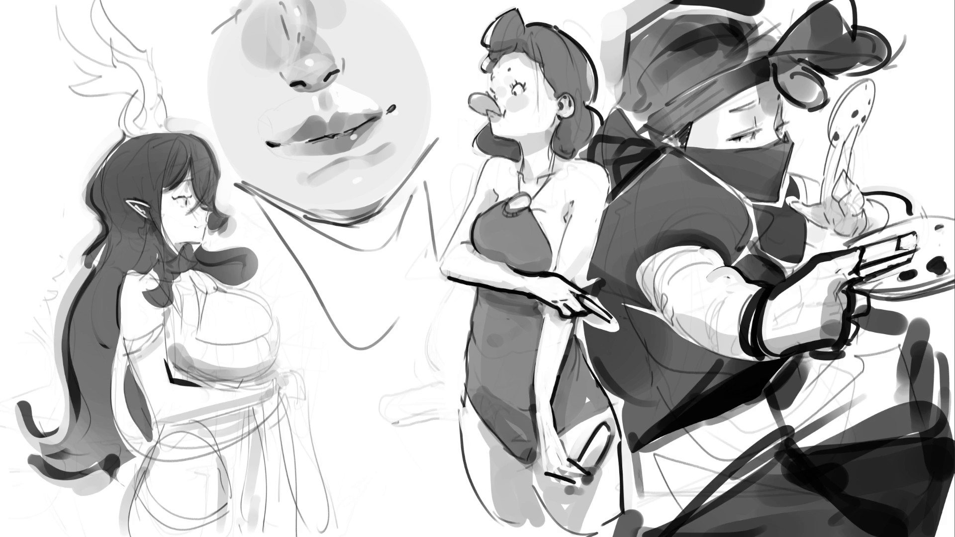
mouse_move(870, 276)
left_mouse_down()
mouse_move(918, 253)
mouse_move(878, 273)
left_mouse_up()
mouse_move(859, 283)
left_mouse_down()
mouse_move(889, 252)
mouse_move(927, 250)
left_mouse_up()
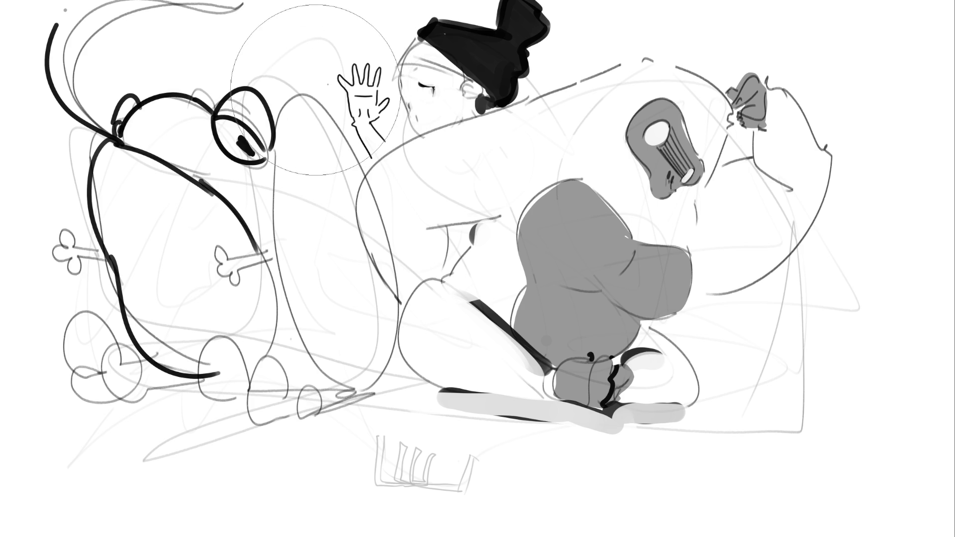
- Erase the small waving hand and the glasses' eye from the rough seated-figure sketch
mouse_move(349, 92)
left_mouse_down()
mouse_move(298, 103)
mouse_move(144, 279)
mouse_move(89, 177)
mouse_move(188, 216)
mouse_move(248, 273)
mouse_move(324, 420)
left_mouse_up()
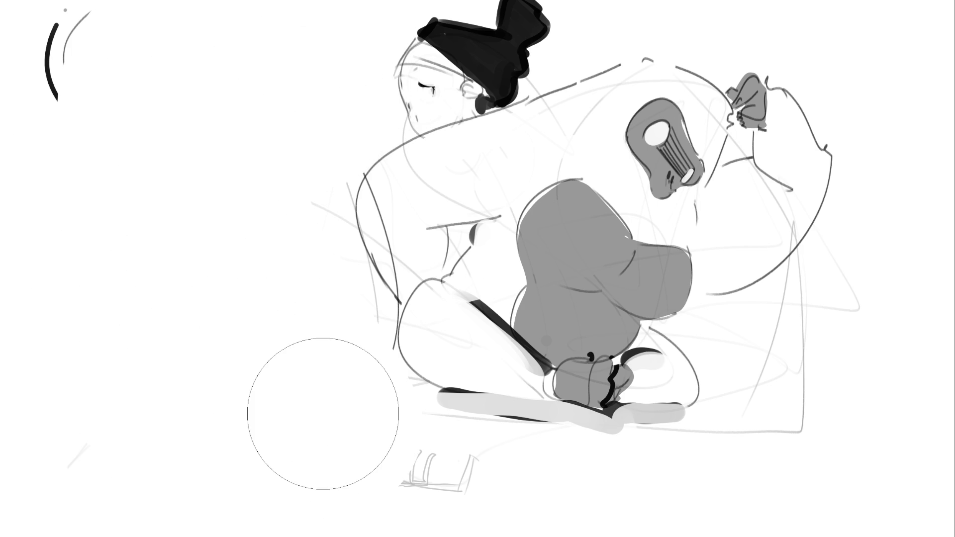
- With the inking brush, add dark accents at the left shoulder, right arm and arm joints
key("e")
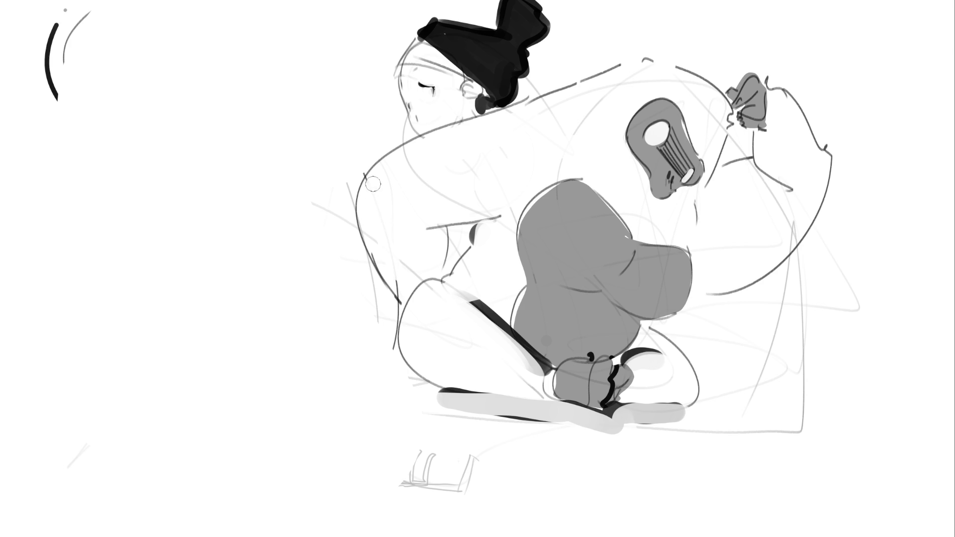
mouse_move(374, 148)
left_mouse_down()
mouse_move(359, 174)
mouse_move(348, 173)
mouse_move(369, 159)
mouse_move(369, 178)
mouse_move(398, 178)
left_mouse_up()
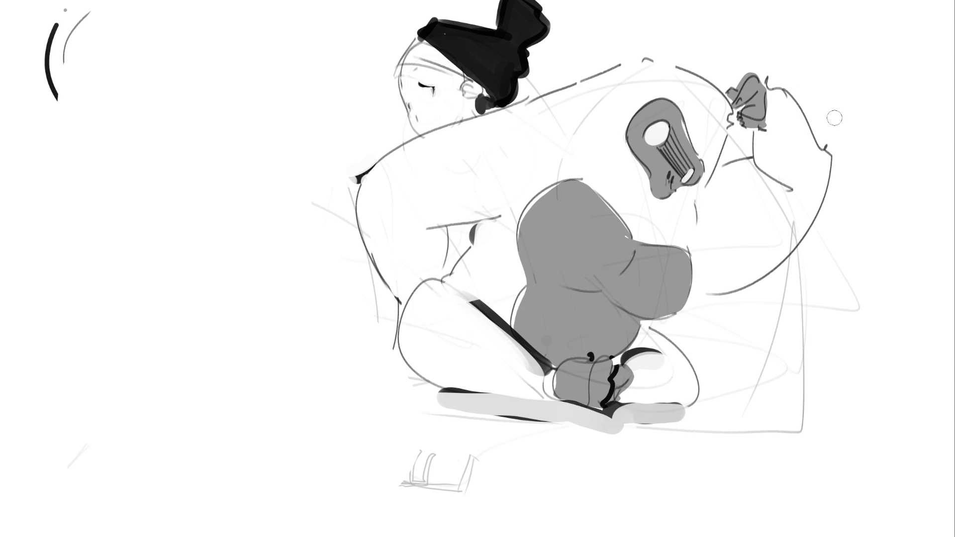
left_click_drag(830, 151, 840, 180)
left_click_drag(705, 298, 692, 326)
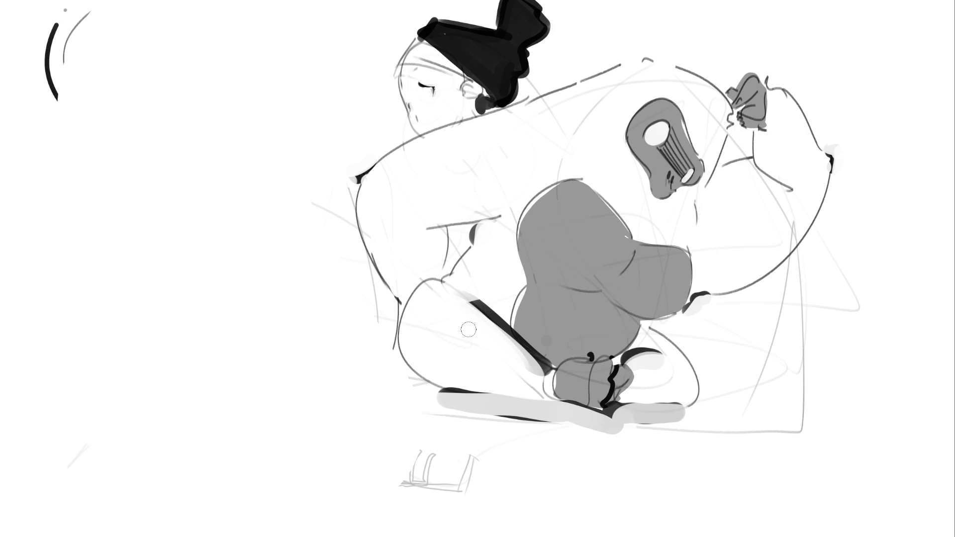
mouse_move(661, 320)
left_mouse_down()
mouse_move(655, 329)
mouse_move(668, 326)
left_mouse_up()
mouse_move(470, 225)
left_mouse_down()
mouse_move(465, 244)
mouse_move(510, 213)
mouse_move(505, 227)
mouse_move(499, 197)
mouse_move(508, 212)
mouse_move(477, 239)
mouse_move(512, 215)
left_mouse_up()
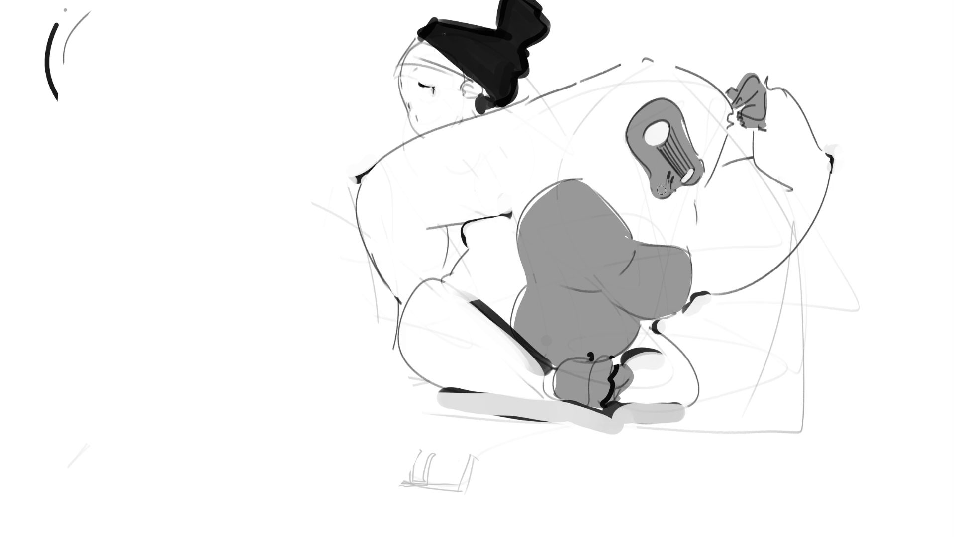
- Paint a black shape under the ukulele and edge its tip, then undo those strokes
mouse_move(662, 198)
left_mouse_down()
mouse_move(666, 188)
mouse_move(666, 214)
mouse_move(662, 183)
mouse_move(655, 202)
mouse_move(667, 216)
mouse_move(665, 198)
left_mouse_up()
left_click_drag(709, 160, 699, 181)
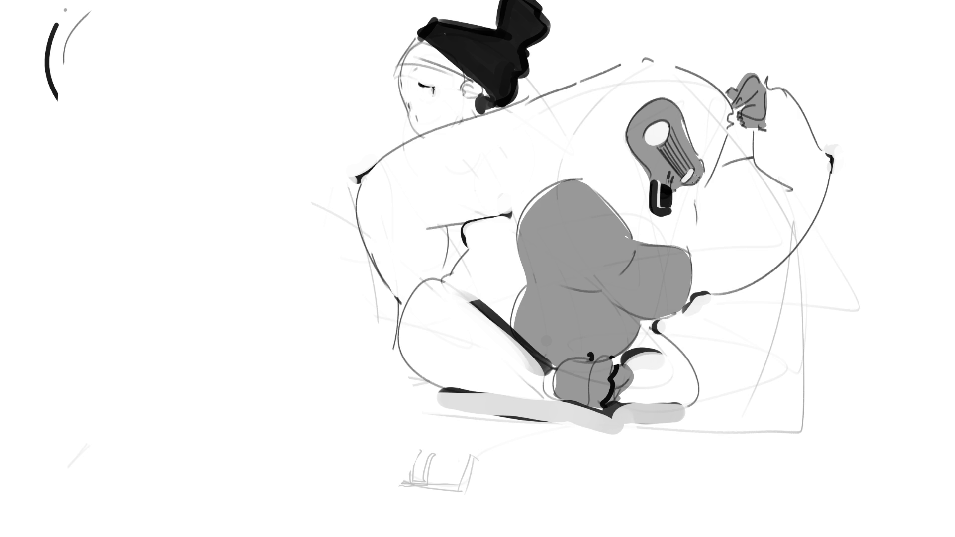
key("ctrl+z")
key("ctrl+shift+z")
key("ctrl+z")
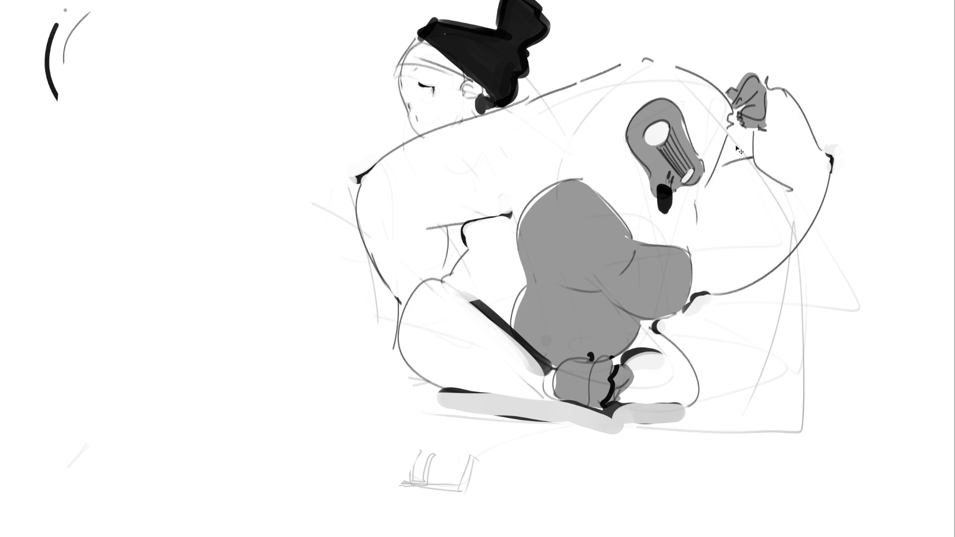
key("ctrl+z")
key("ctrl+z")
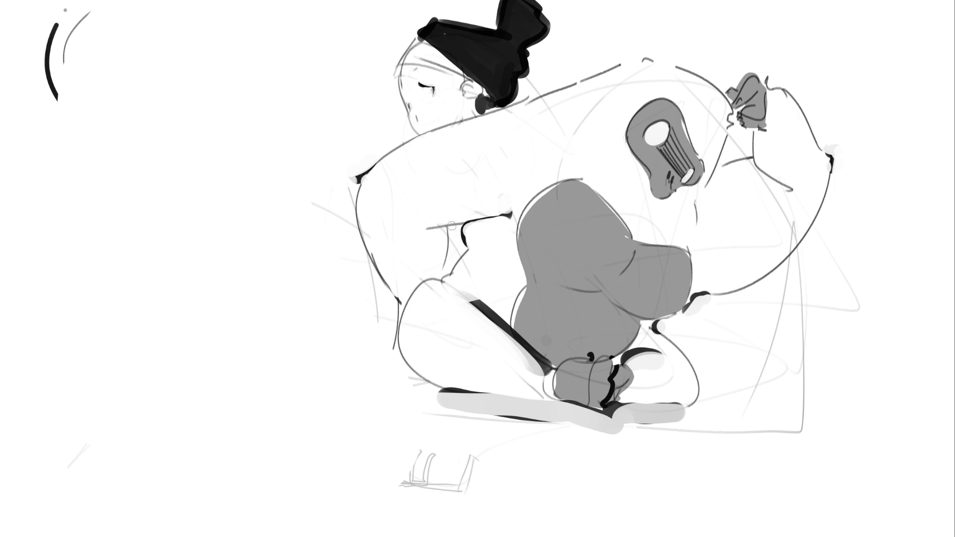
- Ink the outstretched leg and foot, shading the foot top and adding white highlights
mouse_move(387, 320)
left_mouse_down()
mouse_move(241, 369)
mouse_move(404, 378)
left_mouse_up()
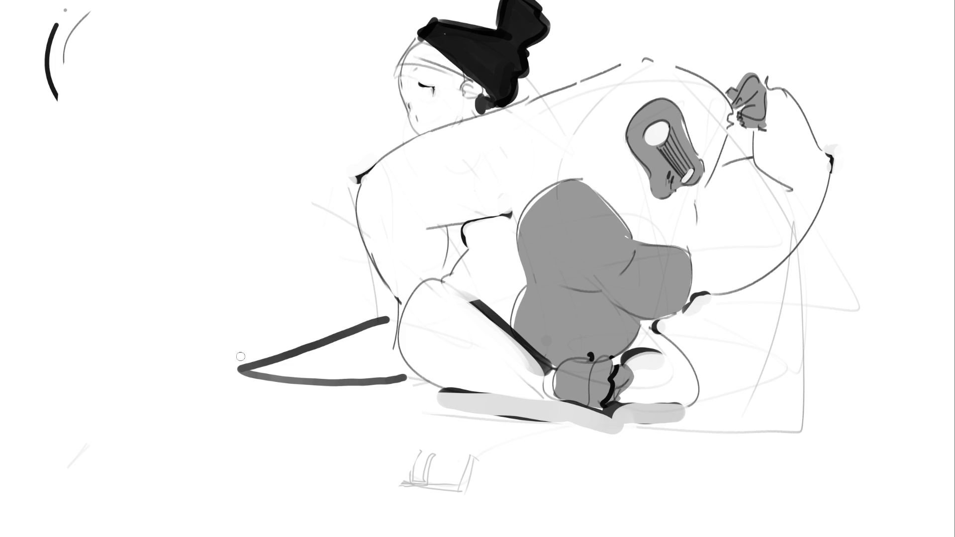
mouse_move(241, 358)
left_mouse_down()
mouse_move(209, 362)
mouse_move(193, 342)
mouse_move(222, 370)
left_mouse_up()
mouse_move(199, 331)
left_mouse_down()
mouse_move(191, 342)
mouse_move(196, 327)
left_mouse_up()
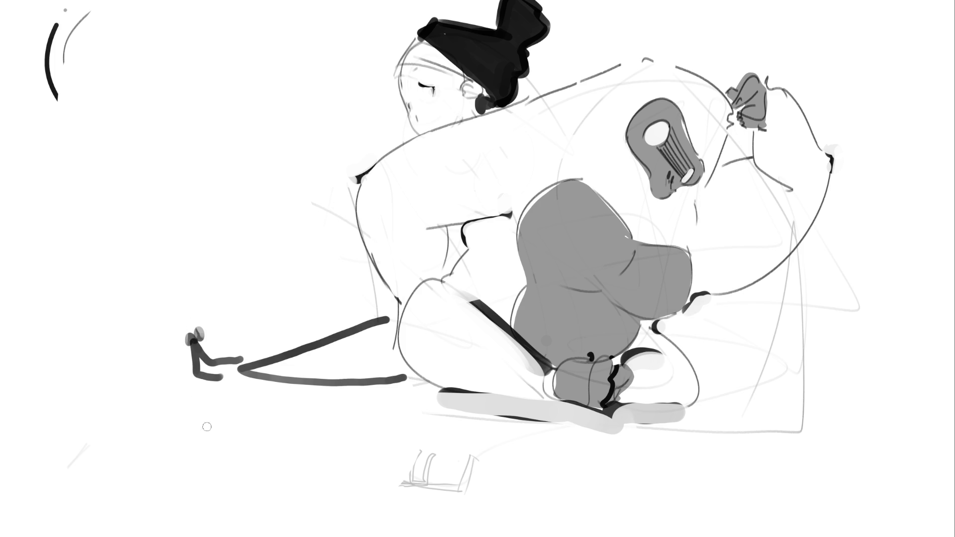
left_click_drag(242, 370, 247, 372)
mouse_move(197, 334)
left_mouse_down()
mouse_move(203, 370)
mouse_move(268, 372)
mouse_move(289, 361)
left_mouse_up()
mouse_move(219, 370)
left_mouse_down()
mouse_move(291, 363)
mouse_move(294, 377)
mouse_move(286, 360)
mouse_move(304, 355)
left_mouse_up()
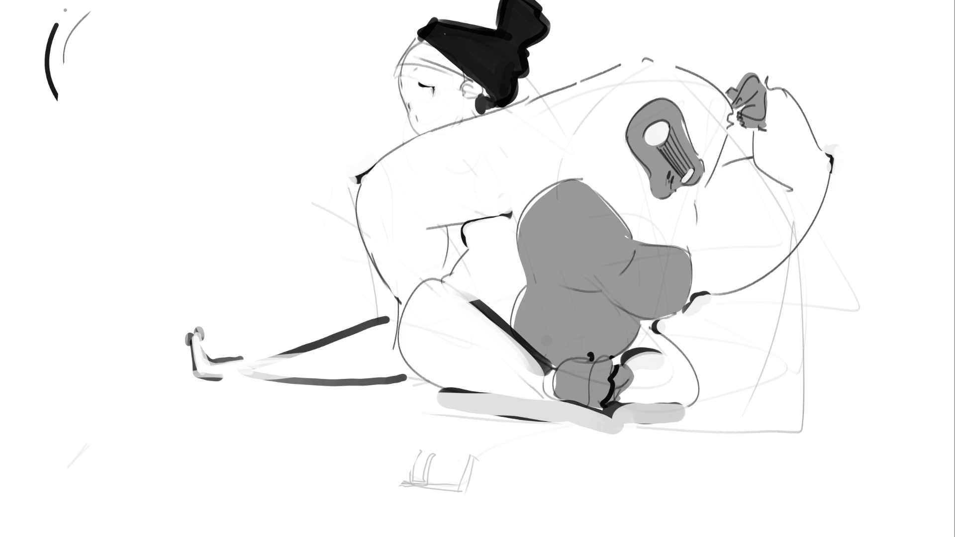
- Undo the last highlight, re-outline the foot, thin the leg underline and mark the knee black
key("ctrl+z")
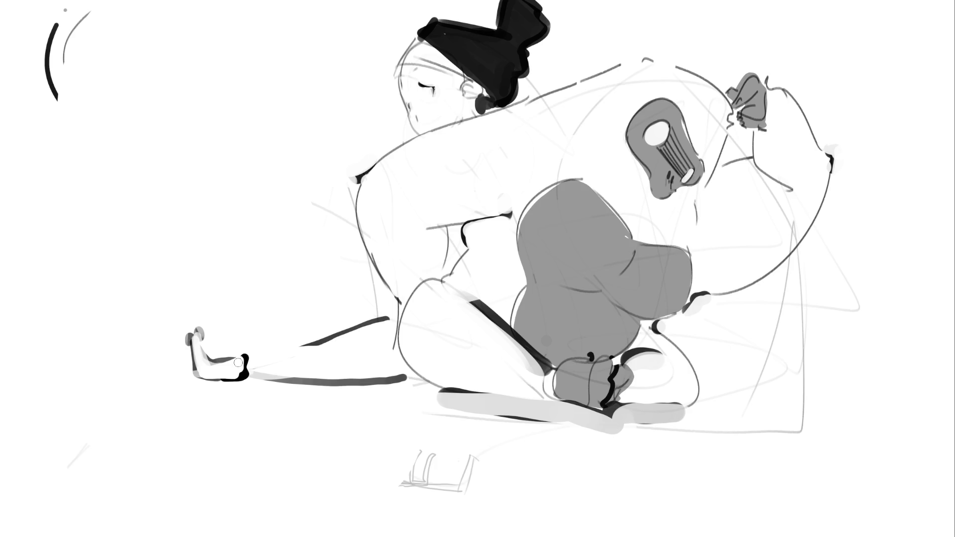
mouse_move(205, 340)
left_mouse_down()
mouse_move(198, 337)
mouse_move(208, 360)
left_mouse_up()
mouse_move(185, 328)
left_mouse_down()
mouse_move(187, 363)
mouse_move(243, 379)
mouse_move(234, 376)
left_mouse_up()
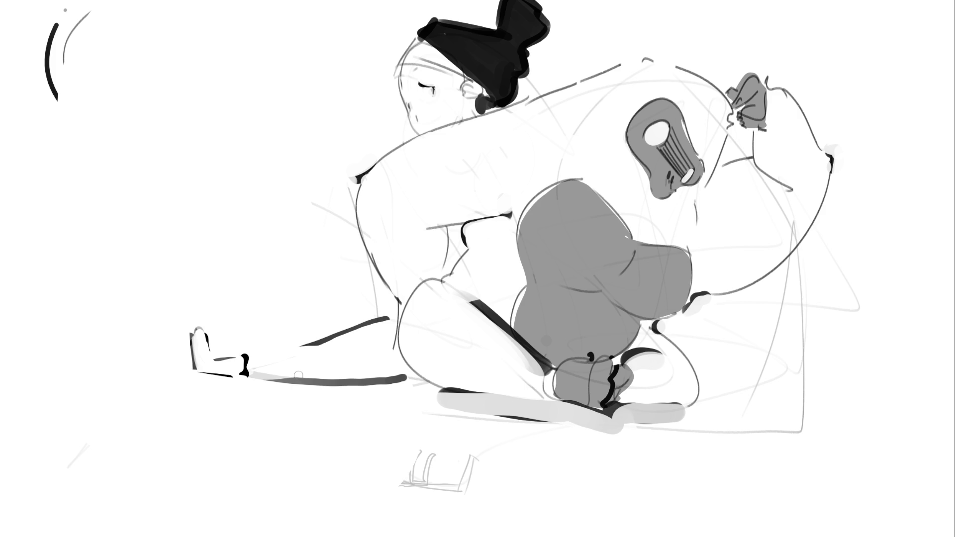
mouse_move(297, 374)
left_mouse_down()
mouse_move(426, 386)
mouse_move(411, 382)
left_mouse_up()
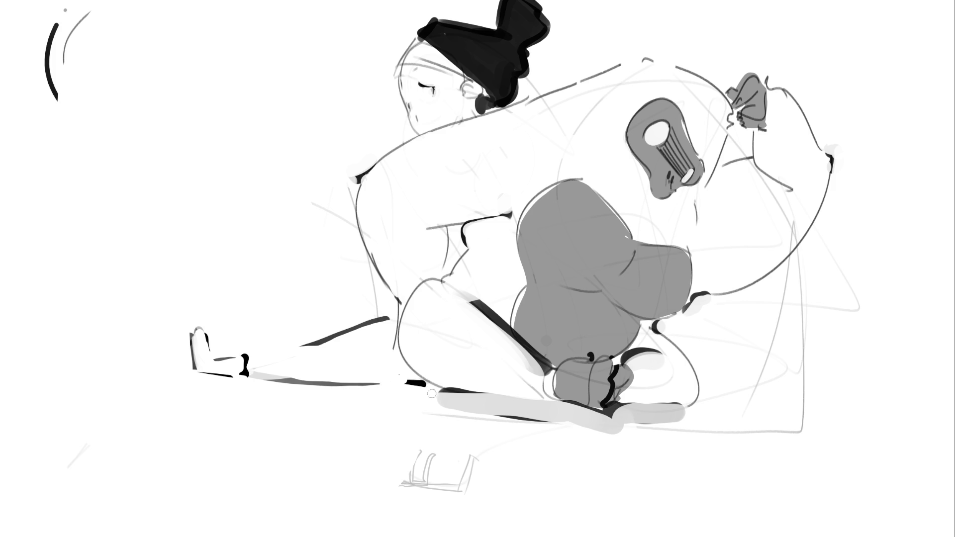
left_click_drag(409, 308, 401, 314)
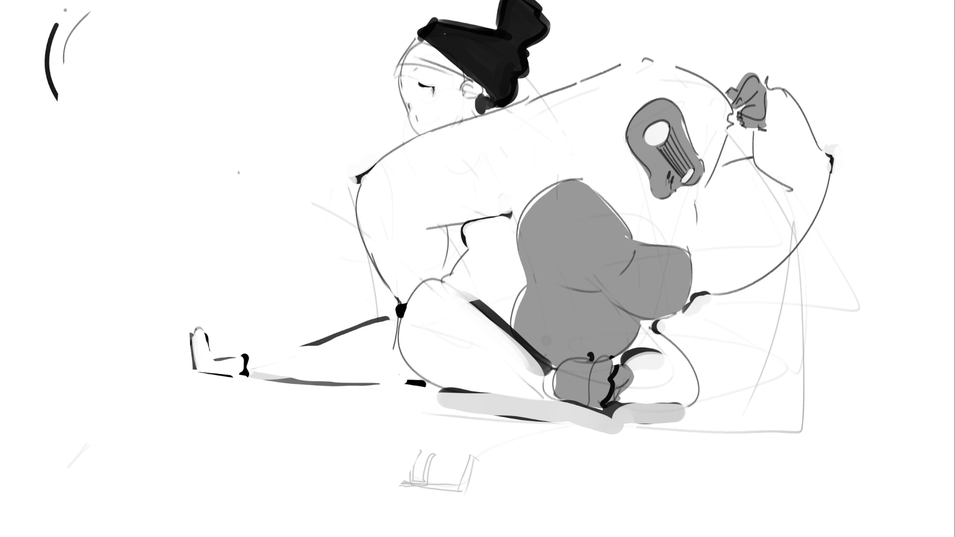
- Sketch the creature's head outline in grey pencil, with jaw, ear and hair-like arcs
mouse_move(138, 80)
left_mouse_down()
mouse_move(124, 102)
mouse_move(138, 117)
mouse_move(156, 94)
mouse_move(160, 106)
mouse_move(183, 55)
mouse_move(231, 110)
left_mouse_up()
mouse_move(189, 85)
left_mouse_down()
mouse_move(171, 130)
mouse_move(141, 150)
mouse_move(130, 127)
left_mouse_up()
mouse_move(130, 127)
left_mouse_down()
mouse_move(159, 145)
mouse_move(157, 123)
mouse_move(179, 131)
mouse_move(226, 111)
mouse_move(182, 155)
mouse_move(225, 139)
left_mouse_up()
left_click_drag(234, 104, 229, 146)
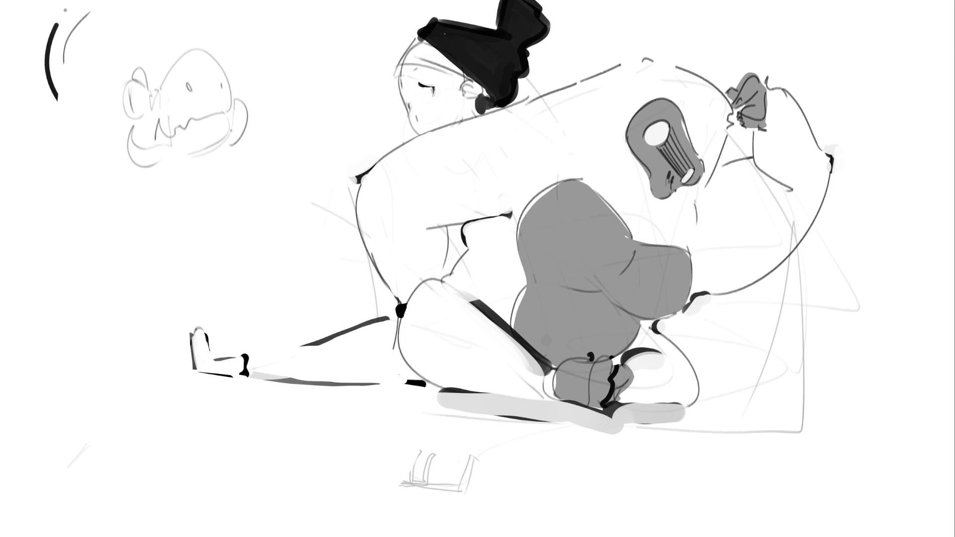
left_click_drag(222, 70, 231, 75)
mouse_move(158, 76)
left_mouse_down()
mouse_move(172, 68)
mouse_move(169, 60)
left_mouse_up()
- Sketch the jaw and neck below the head, removing a trial tooth stroke
left_click_drag(174, 166, 204, 153)
left_click_drag(226, 126, 212, 160)
left_click_drag(167, 183, 209, 191)
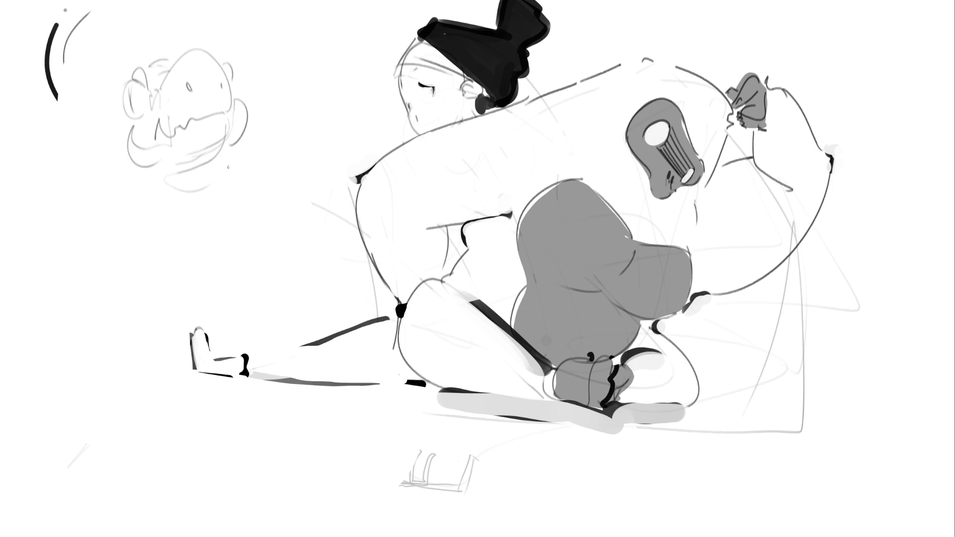
left_click_drag(230, 160, 228, 180)
left_click_drag(168, 181, 229, 199)
left_click_drag(167, 206, 217, 216)
left_click_drag(233, 167, 226, 235)
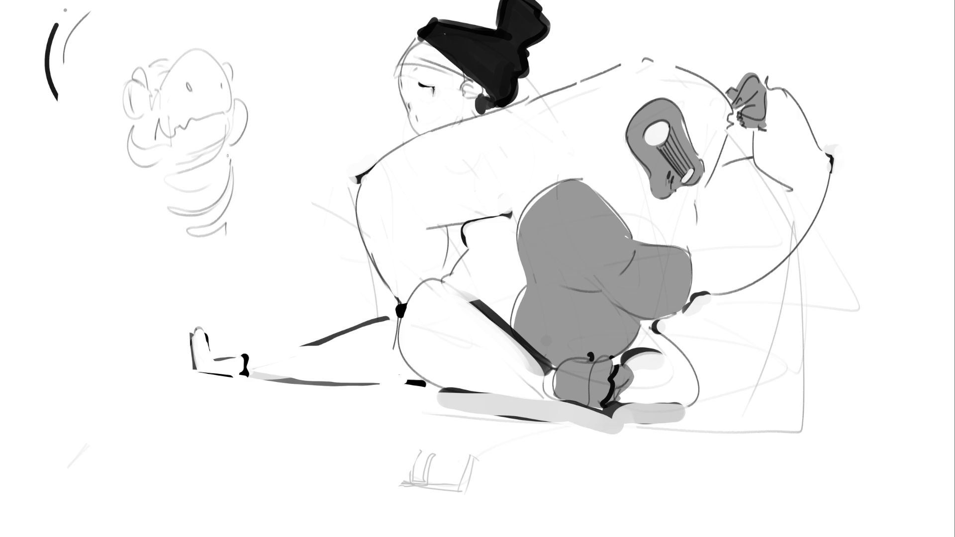
mouse_move(210, 111)
left_mouse_down()
mouse_move(214, 125)
mouse_move(218, 115)
left_mouse_up()
key("ctrl+z")
- Add bumps and side marks to the head, then sketch the chest, fingered hands and arms
left_click_drag(145, 65, 170, 54)
left_click_drag(123, 124, 125, 131)
mouse_move(134, 164)
left_mouse_down()
mouse_move(110, 238)
mouse_move(144, 280)
mouse_move(171, 231)
mouse_move(182, 261)
mouse_move(158, 258)
left_mouse_up()
mouse_move(169, 275)
left_mouse_down()
mouse_move(160, 254)
mouse_move(184, 252)
mouse_move(177, 283)
left_mouse_up()
left_click_drag(181, 267, 177, 280)
left_click_drag(243, 202, 247, 217)
mouse_move(248, 196)
left_mouse_down()
mouse_move(256, 223)
mouse_move(239, 221)
mouse_move(259, 234)
mouse_move(271, 223)
left_mouse_up()
mouse_move(239, 154)
left_mouse_down()
mouse_move(277, 239)
mouse_move(204, 310)
left_mouse_up()
mouse_move(243, 251)
left_mouse_down()
mouse_move(254, 279)
mouse_move(206, 329)
left_mouse_up()
- Outline both body sides and a bushy fur-marked tail, then lasso-select the whole dinosaur
mouse_move(107, 243)
left_mouse_down()
mouse_move(142, 369)
mouse_move(167, 362)
left_mouse_up()
left_click_drag(257, 250, 286, 337)
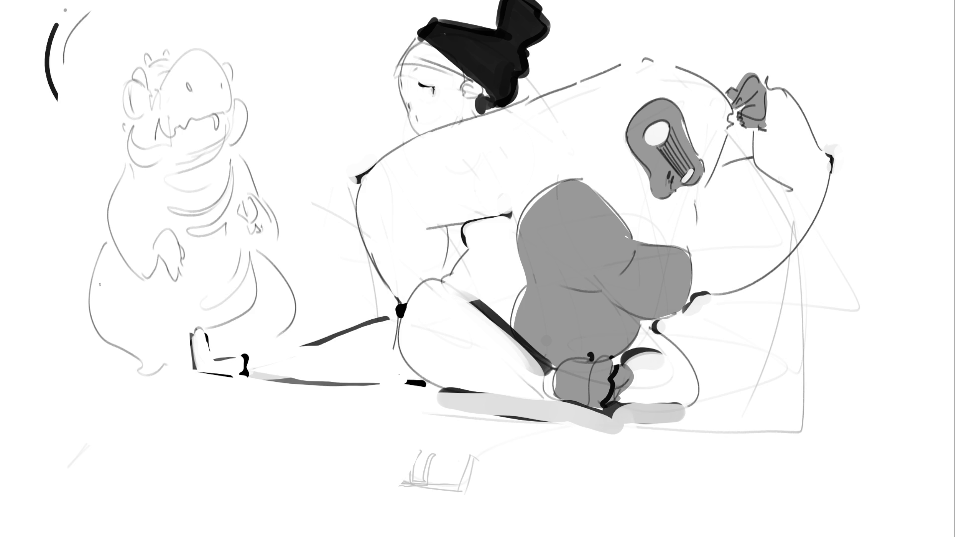
mouse_move(14, 183)
left_mouse_down()
mouse_move(9, 278)
mouse_move(62, 332)
mouse_move(84, 211)
mouse_move(98, 237)
left_mouse_up()
mouse_move(22, 243)
left_mouse_down()
mouse_move(52, 321)
mouse_move(88, 330)
left_mouse_up()
key("ctrl+z")
left_click_drag(19, 274, 108, 348)
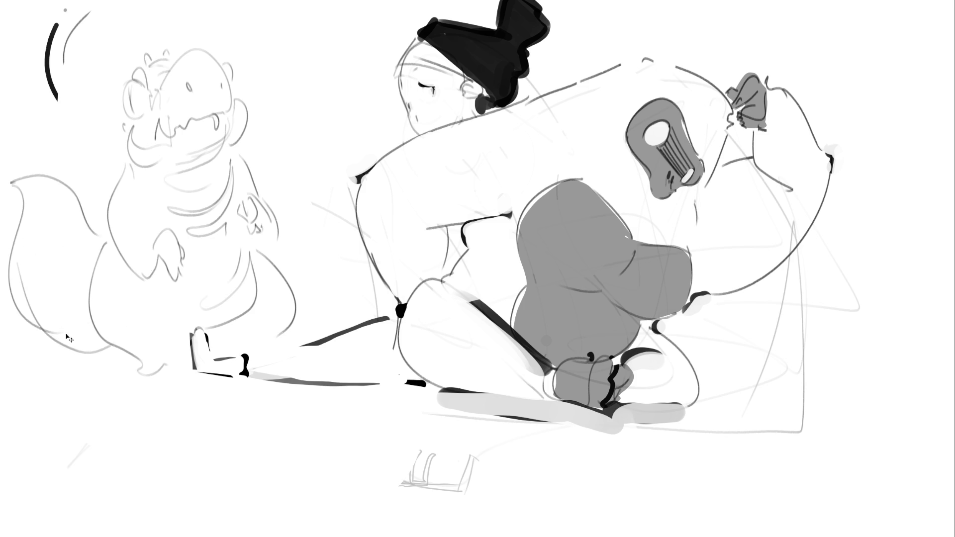
key("ctrl+z")
left_click_drag(57, 330, 115, 356)
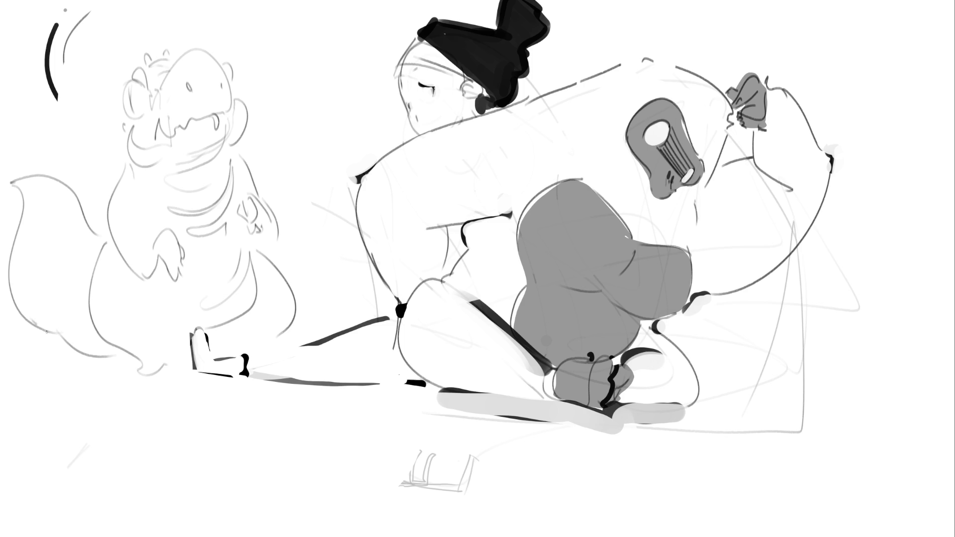
left_click_drag(36, 324, 101, 347)
left_click_drag(43, 191, 63, 229)
mouse_move(301, 106)
left_mouse_down()
mouse_move(182, 17)
mouse_move(65, 161)
mouse_move(119, 460)
mouse_move(205, 327)
mouse_move(268, 340)
mouse_move(317, 322)
mouse_move(328, 228)
left_mouse_up()
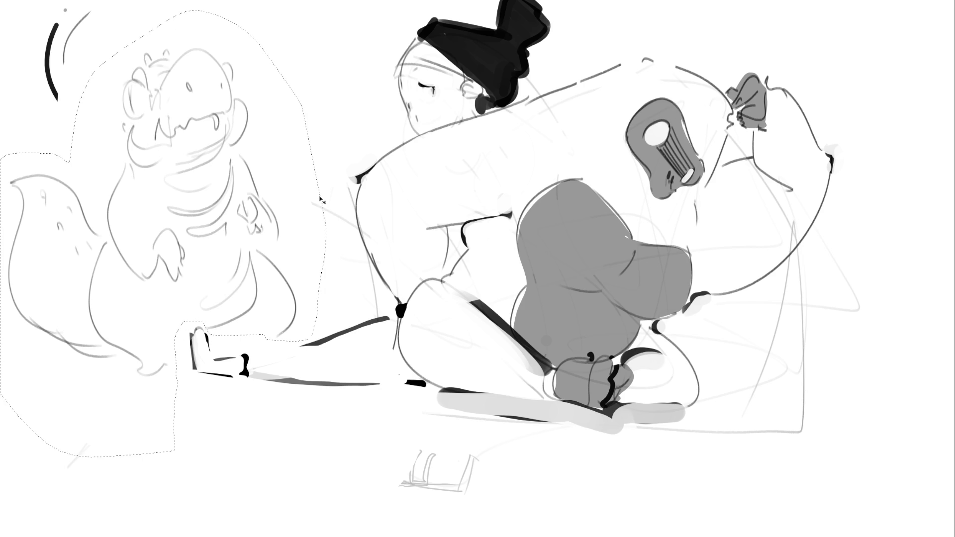
- Tilt, raise and shrink the dinosaur with Ctrl+T, then draw a foot and ground line
key("ctrl+t")
mouse_move(426, 88)
left_mouse_down()
mouse_move(300, 128)
mouse_move(295, 115)
left_mouse_up()
left_click_drag(326, 218, 286, 209)
left_click_drag(328, 18, 301, 38)
key("Return")
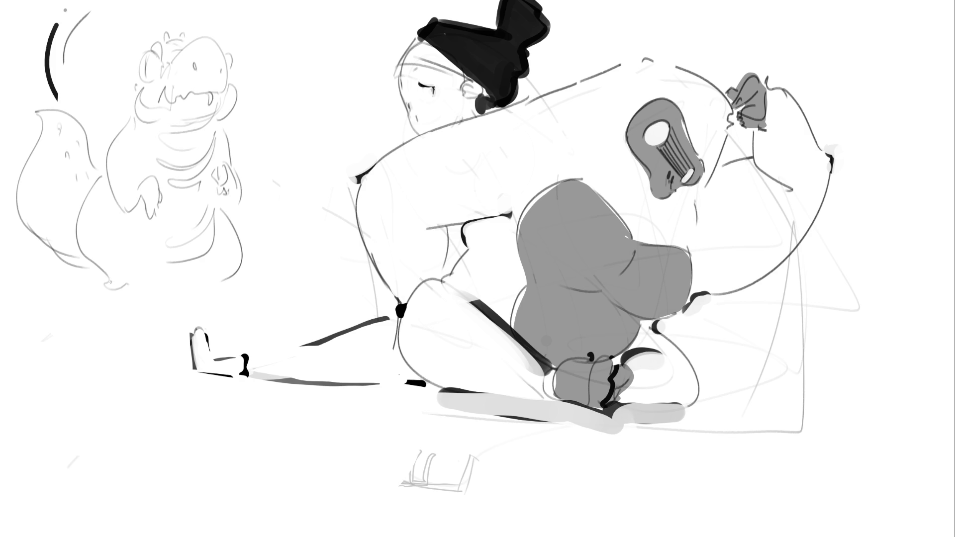
mouse_move(120, 302)
left_mouse_down()
mouse_move(141, 298)
mouse_move(148, 309)
left_mouse_up()
left_click_drag(118, 310, 173, 308)
- Draw the right foot and darken the leg, belly, tail edge, pupil and left cheek-to-chin line
mouse_move(225, 279)
left_mouse_down()
mouse_move(175, 306)
mouse_move(168, 296)
mouse_move(182, 305)
mouse_move(140, 304)
left_mouse_up()
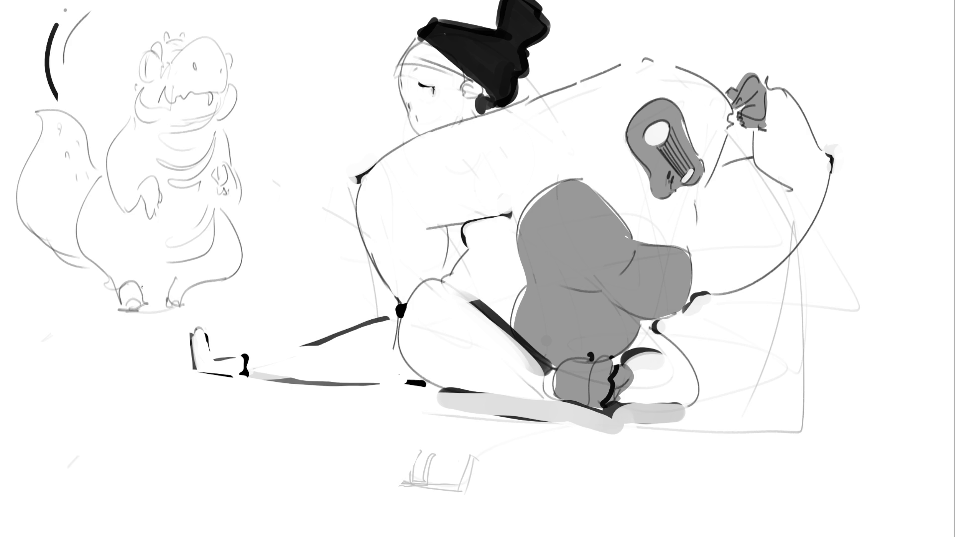
mouse_move(109, 267)
left_mouse_down()
mouse_move(142, 290)
mouse_move(214, 223)
mouse_move(79, 271)
mouse_move(58, 256)
left_mouse_up()
left_click_drag(39, 233, 25, 195)
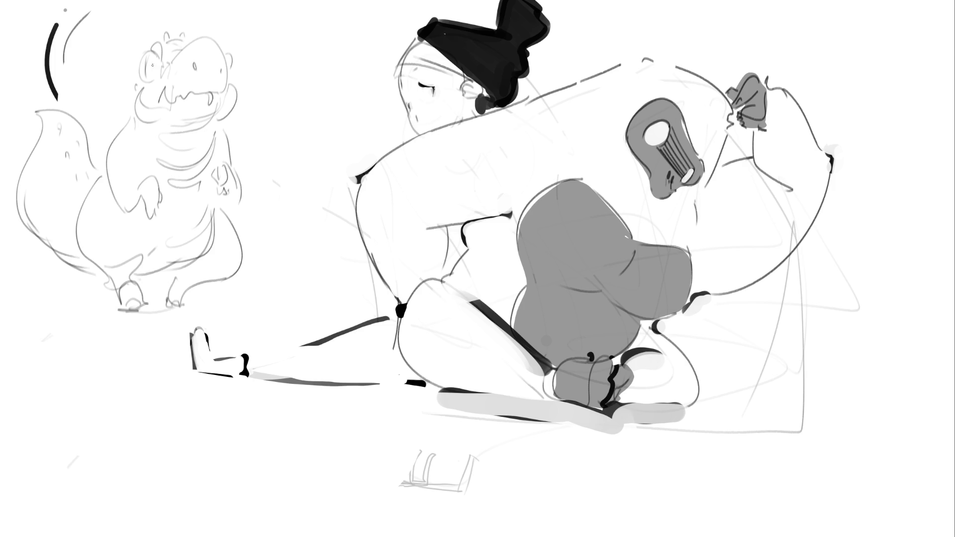
mouse_move(146, 61)
left_mouse_down()
mouse_move(148, 75)
mouse_move(141, 56)
mouse_move(138, 76)
mouse_move(159, 80)
mouse_move(158, 52)
mouse_move(166, 58)
mouse_move(189, 40)
mouse_move(222, 53)
mouse_move(229, 77)
mouse_move(195, 71)
mouse_move(214, 101)
mouse_move(229, 94)
mouse_move(238, 113)
left_mouse_up()
mouse_move(145, 83)
left_mouse_down()
mouse_move(133, 117)
mouse_move(151, 125)
mouse_move(161, 96)
left_mouse_up()
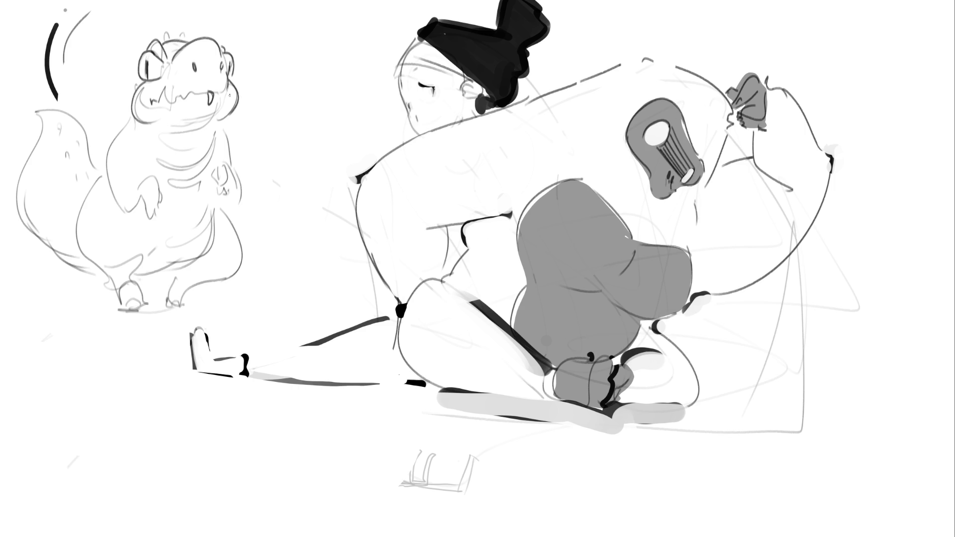
- Ink the crocodile's right cheek, neck folds, body edges, arm edges and lower belly curve
mouse_move(225, 88)
left_mouse_down()
mouse_move(227, 97)
mouse_move(156, 153)
left_mouse_up()
left_click_drag(214, 136, 203, 149)
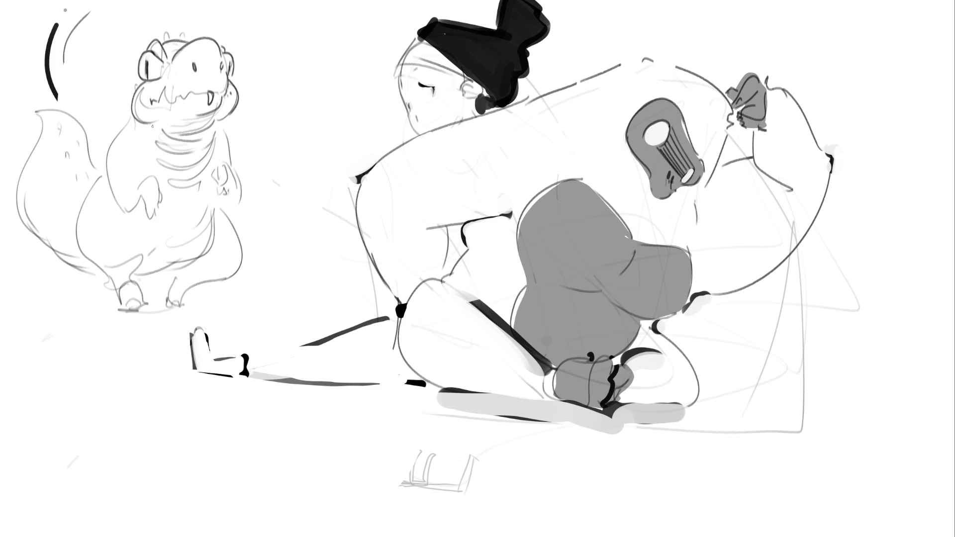
left_click_drag(153, 126, 143, 174)
left_click_drag(214, 126, 212, 171)
left_click_drag(130, 115, 107, 152)
key("ctrl+z")
left_click_drag(131, 110, 105, 182)
key("ctrl+z")
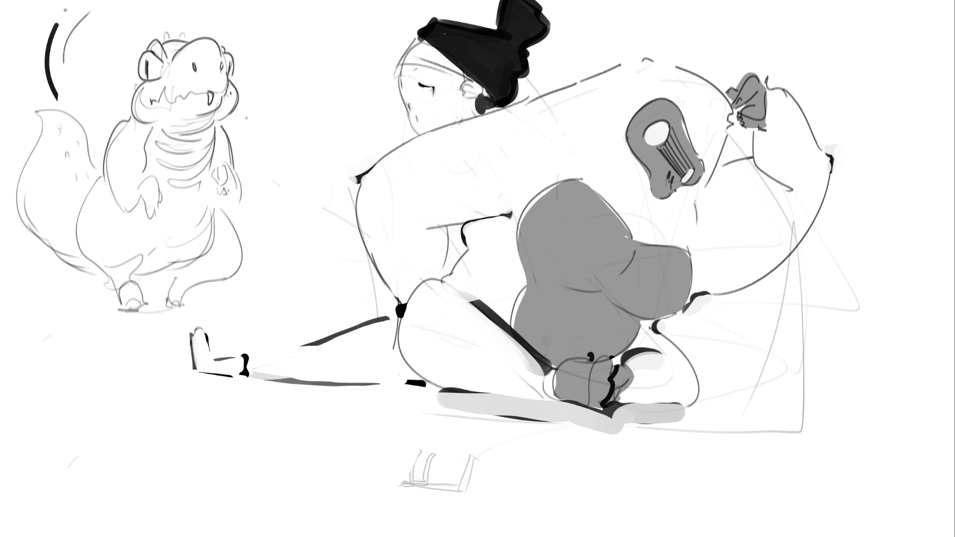
left_click_drag(234, 165, 235, 216)
left_click_drag(138, 215, 143, 238)
mouse_move(211, 211)
left_mouse_down()
mouse_move(210, 236)
mouse_move(128, 284)
left_mouse_up()
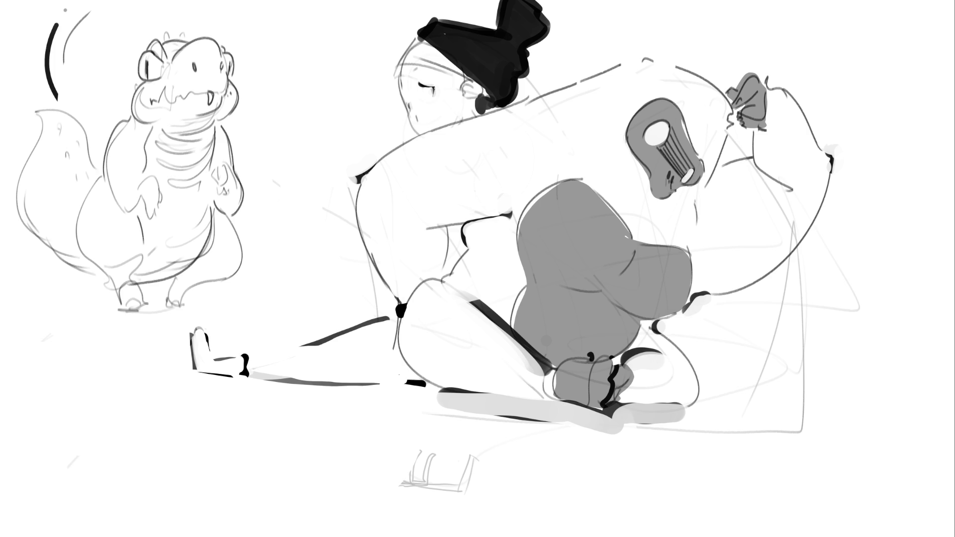
- Ink the crocodile's arm and left hand outlines, discarding a stray cheek stroke
left_click_drag(139, 76, 125, 115)
key("ctrl+z")
mouse_move(141, 199)
left_mouse_down()
mouse_move(137, 214)
mouse_move(150, 223)
mouse_move(154, 206)
mouse_move(164, 208)
mouse_move(156, 177)
mouse_move(228, 197)
left_mouse_up()
mouse_move(227, 188)
left_mouse_down()
mouse_move(228, 199)
mouse_move(223, 163)
mouse_move(232, 193)
left_mouse_up()
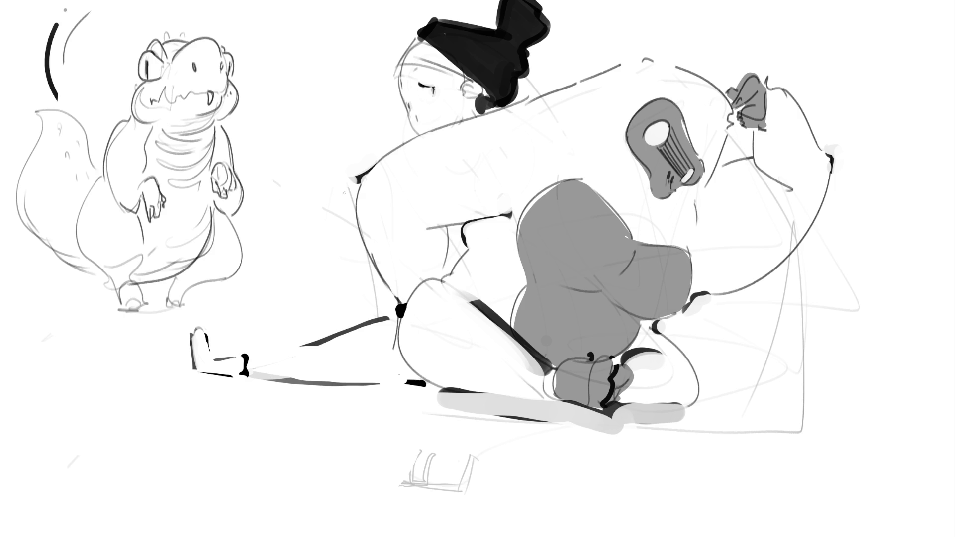
- Paint a small bold dark ring on the seated figure's upper back
left_click(606, 88)
key("ctrl+z")
left_click_drag(604, 86, 603, 90)
left_click_drag(603, 88, 605, 95)
mouse_move(813, 404)
left_mouse_down()
mouse_move(843, 334)
mouse_move(831, 445)
left_mouse_up()
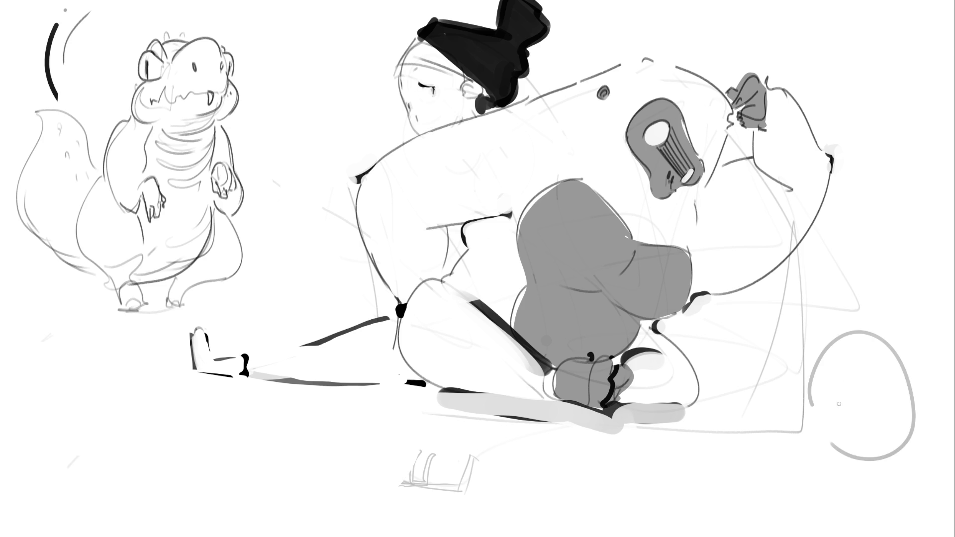
left_click_drag(836, 375, 891, 429)
mouse_move(874, 359)
left_mouse_down()
mouse_move(852, 422)
mouse_move(810, 391)
mouse_move(911, 374)
mouse_move(835, 445)
left_mouse_up()
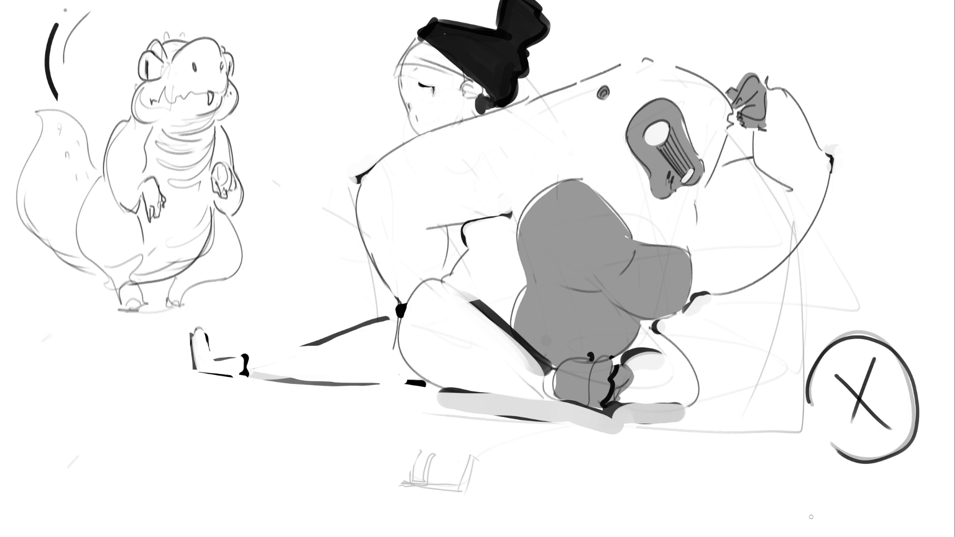
key("ctrl+z")
key("ctrl+z")
key("ctrl+z")
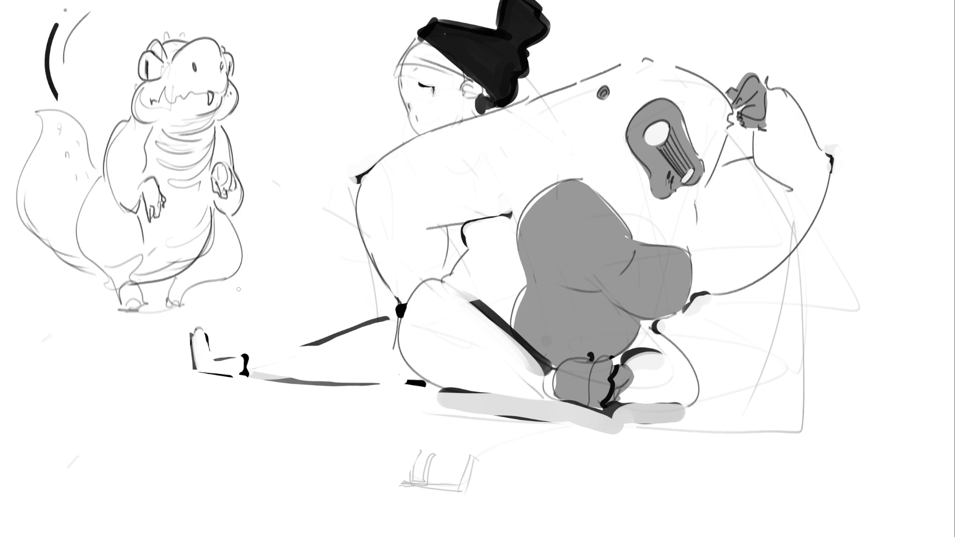
- Retrace the crocodile's neck, left body, tail edges, belly, leg and foot in dark ink
left_click_drag(219, 125, 227, 136)
left_click_drag(127, 117, 98, 175)
left_click_drag(27, 132, 100, 176)
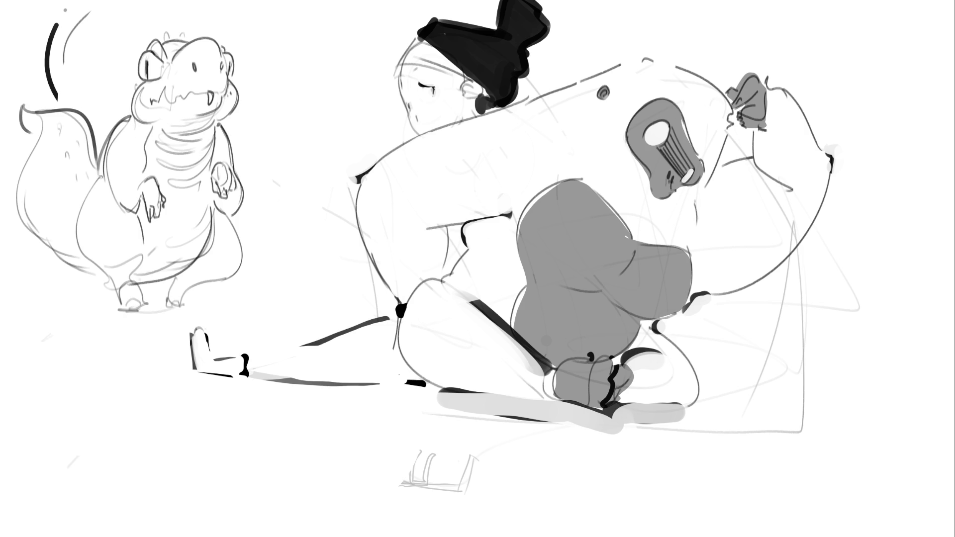
mouse_move(31, 128)
left_mouse_down()
mouse_move(28, 192)
mouse_move(85, 269)
left_mouse_up()
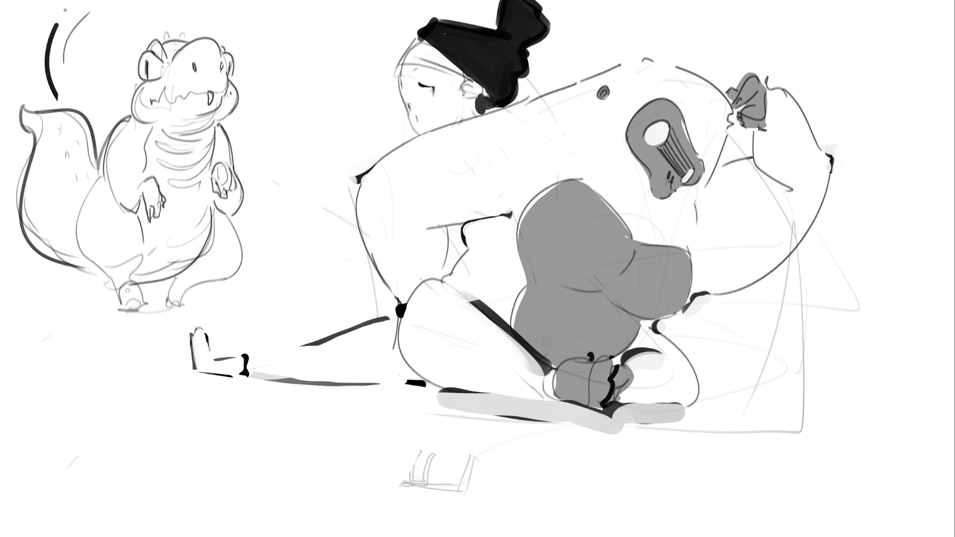
mouse_move(74, 229)
left_mouse_down()
mouse_move(131, 314)
mouse_move(142, 251)
left_mouse_up()
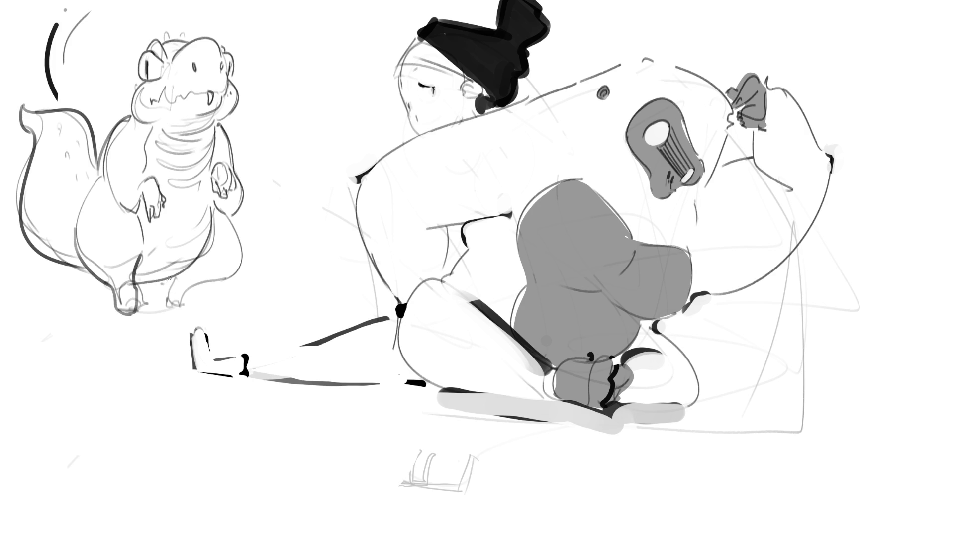
mouse_move(169, 278)
left_mouse_down()
mouse_move(175, 312)
mouse_move(184, 288)
mouse_move(241, 234)
mouse_move(221, 206)
left_mouse_up()
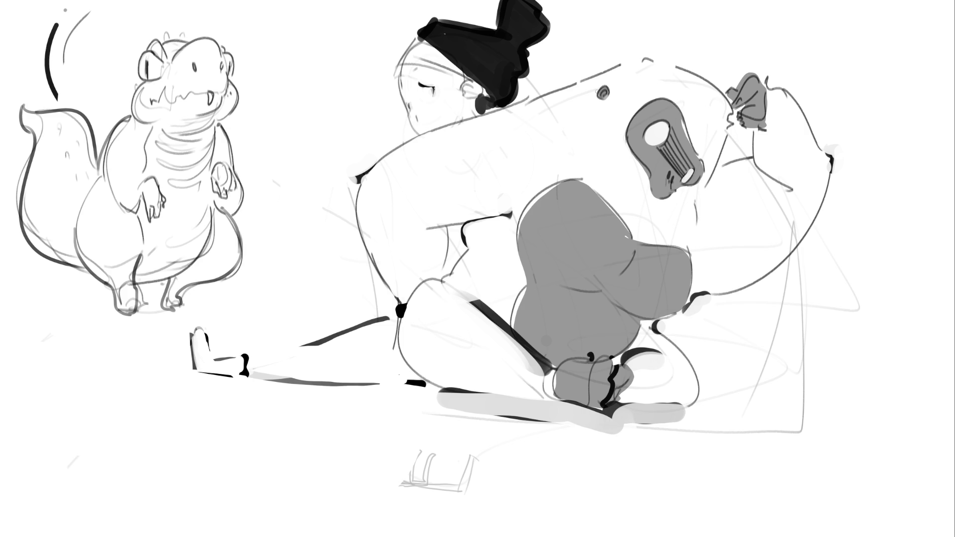
- Erase the swirl on the back, then paint a pupil and fill the small eye dark grey
mouse_move(610, 88)
left_mouse_down()
mouse_move(599, 102)
mouse_move(610, 91)
mouse_move(597, 97)
mouse_move(616, 98)
left_mouse_up()
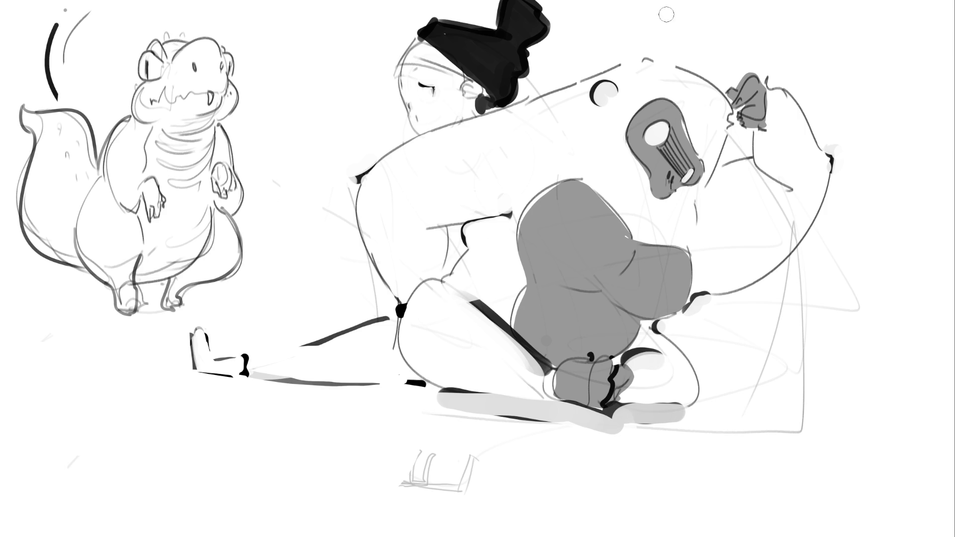
left_click(607, 100)
left_click_drag(601, 91, 612, 93)
mouse_move(611, 85)
left_mouse_down()
mouse_move(603, 99)
mouse_move(621, 64)
left_mouse_up()
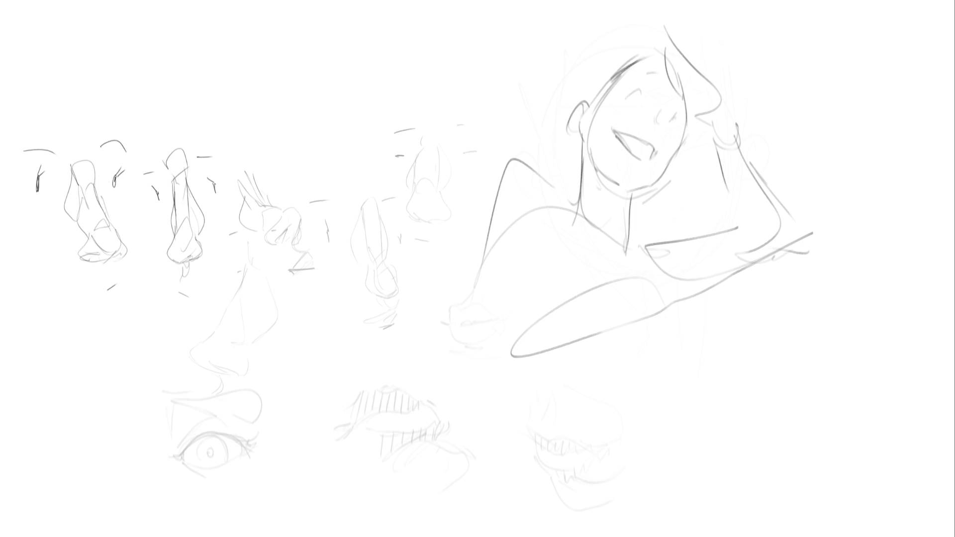
- Fade the woman's rough sketch with a large soft eraser, then ink her eye, nostrils, lashes and brow
left_click_drag(651, 216, 687, 472)
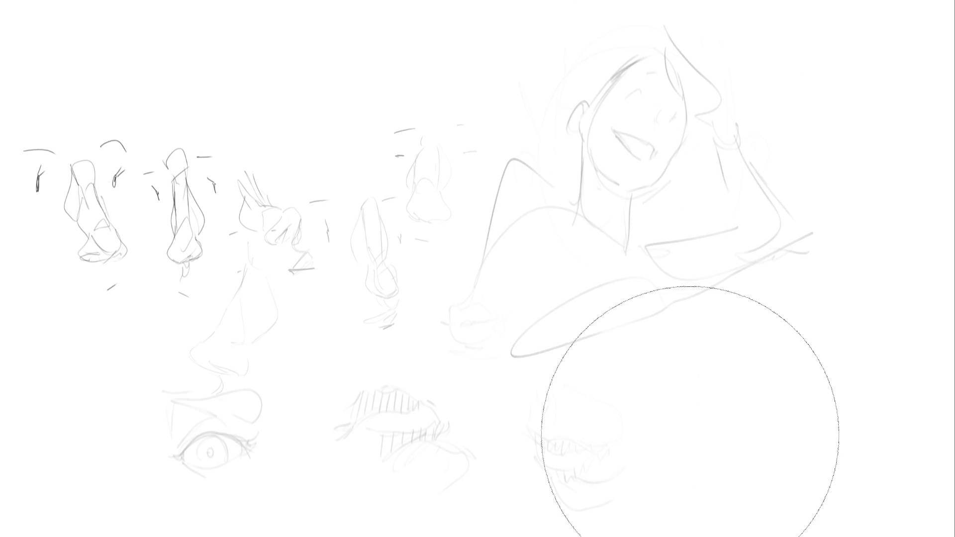
key("b")
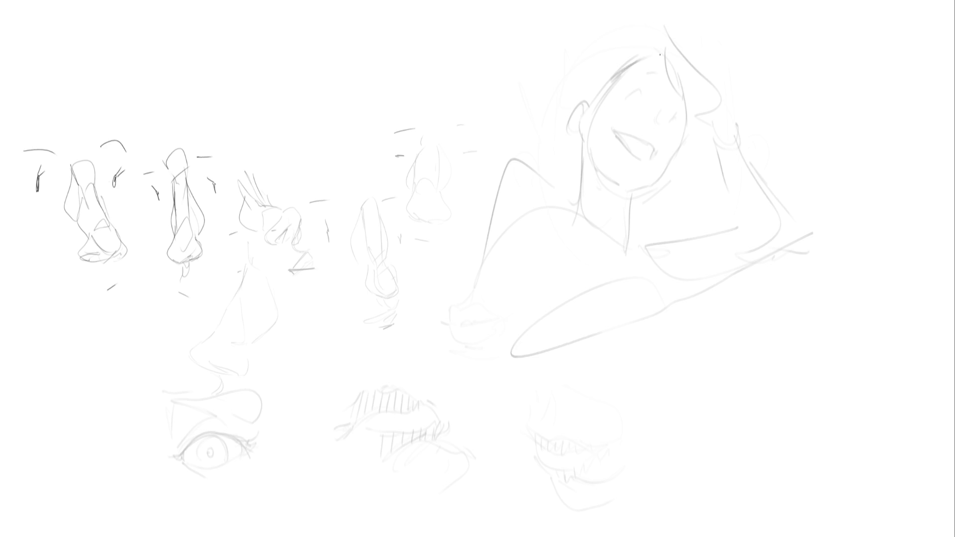
mouse_move(633, 94)
left_mouse_down()
mouse_move(644, 96)
mouse_move(625, 92)
left_mouse_up()
left_click_drag(666, 117, 672, 119)
left_click_drag(673, 116, 675, 113)
left_click_drag(672, 117, 679, 122)
mouse_move(645, 70)
left_mouse_down()
mouse_move(682, 103)
mouse_move(665, 117)
left_mouse_up()
- Ink the woman's lips, jawline, chin and neck, undoing the stray jaw and neck strokes
mouse_move(621, 136)
left_mouse_down()
mouse_move(652, 152)
mouse_move(640, 145)
left_mouse_up()
left_click_drag(639, 141, 647, 151)
mouse_move(687, 114)
left_mouse_down()
mouse_move(675, 153)
mouse_move(629, 189)
left_mouse_up()
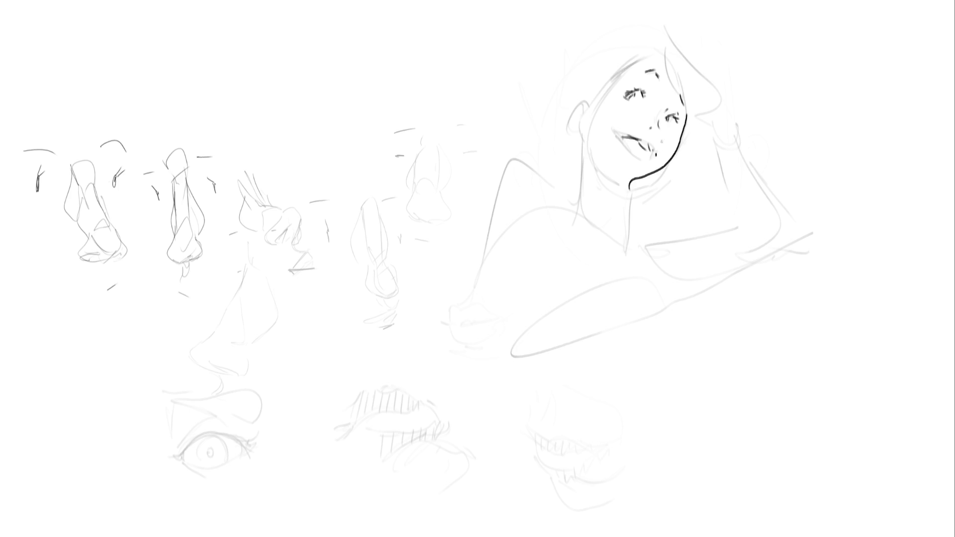
left_click_drag(586, 150, 590, 230)
mouse_move(597, 164)
left_mouse_down()
mouse_move(619, 179)
mouse_move(622, 224)
left_mouse_up()
key("ctrl+z")
key("ctrl+z")
key("ctrl+z")
mouse_move(585, 140)
left_mouse_down()
mouse_move(575, 189)
mouse_move(631, 182)
left_mouse_up()
key("ctrl+z")
key("ctrl+z")
key("ctrl+z")
left_click_drag(633, 177, 612, 205)
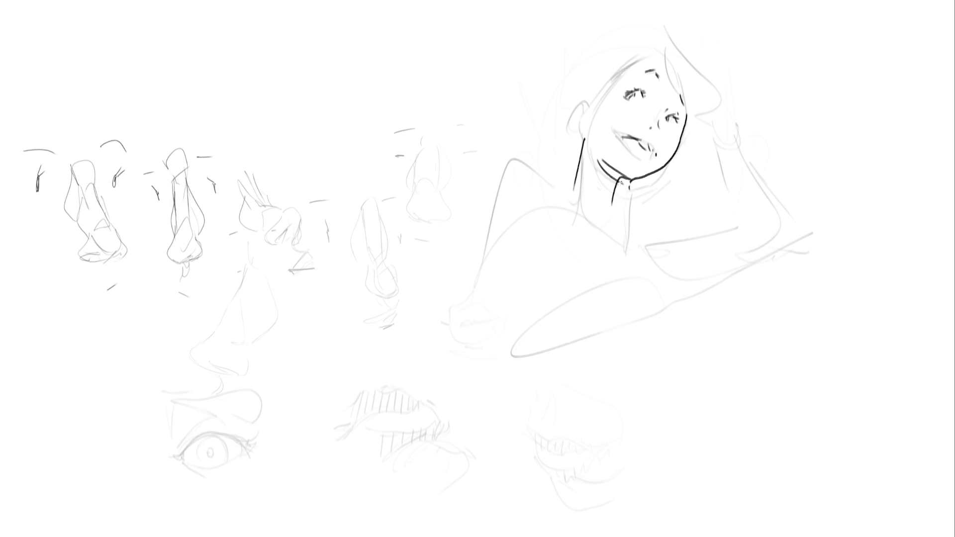
- Touch up the mouth corner, ink the ear, and redraw the shoulder and neck lines
mouse_move(626, 149)
left_mouse_down()
mouse_move(612, 131)
mouse_move(655, 155)
left_mouse_up()
mouse_move(593, 92)
left_mouse_down()
mouse_move(575, 108)
mouse_move(586, 116)
mouse_move(580, 104)
mouse_move(591, 112)
mouse_move(628, 62)
mouse_move(656, 48)
mouse_move(693, 119)
left_mouse_up()
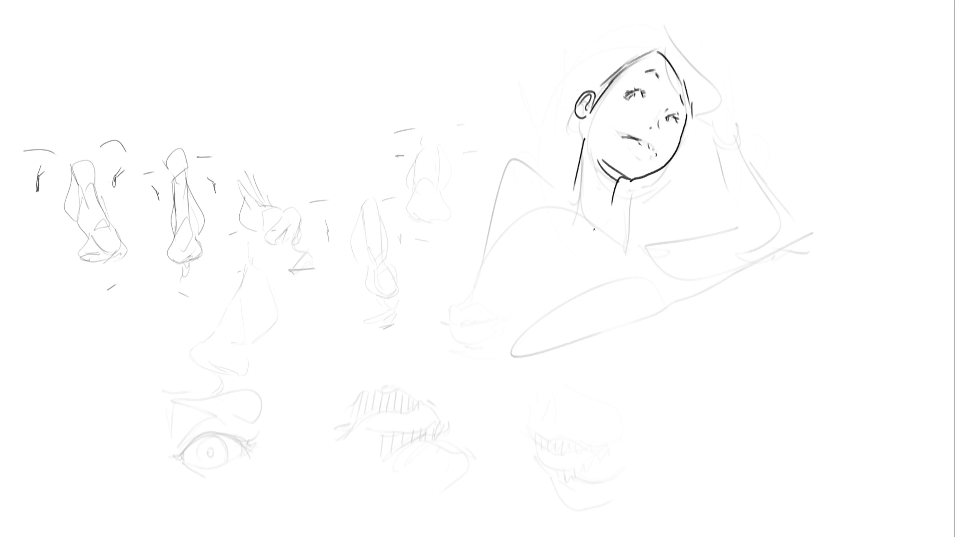
mouse_move(554, 174)
left_mouse_down()
mouse_move(518, 156)
mouse_move(571, 182)
left_mouse_up()
key("ctrl+z")
key("ctrl+z")
mouse_move(516, 159)
left_mouse_down()
mouse_move(551, 148)
mouse_move(577, 202)
mouse_move(572, 190)
mouse_move(609, 234)
mouse_move(620, 232)
mouse_move(618, 217)
left_mouse_up()
left_click_drag(574, 170, 568, 180)
left_click_drag(613, 204, 650, 261)
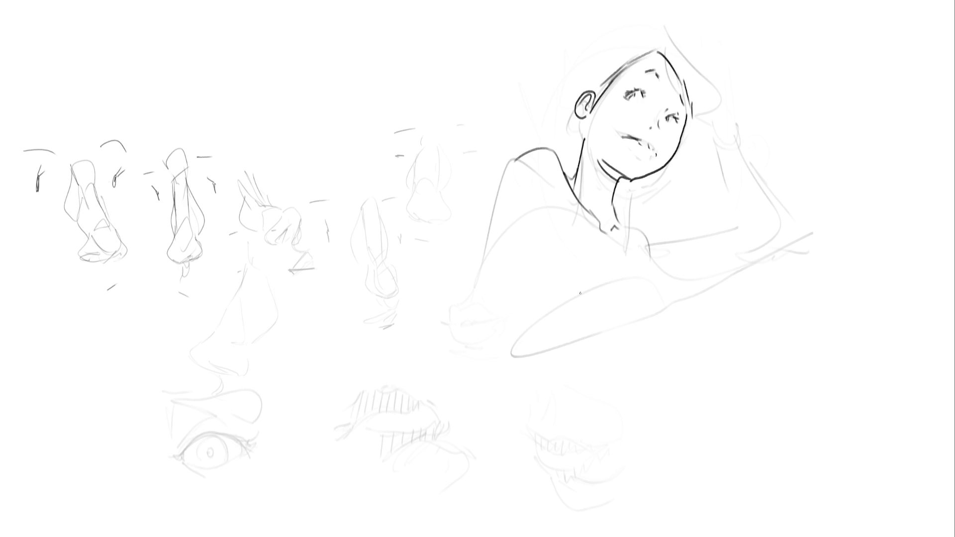
- Ink the left shoulder, forearm edges and the raised arm down to the elbow, undoing failed strokes
mouse_move(515, 157)
left_mouse_down()
mouse_move(485, 244)
mouse_move(483, 283)
mouse_move(519, 286)
mouse_move(577, 242)
left_mouse_up()
mouse_move(484, 307)
left_mouse_down()
mouse_move(497, 345)
mouse_move(620, 283)
left_mouse_up()
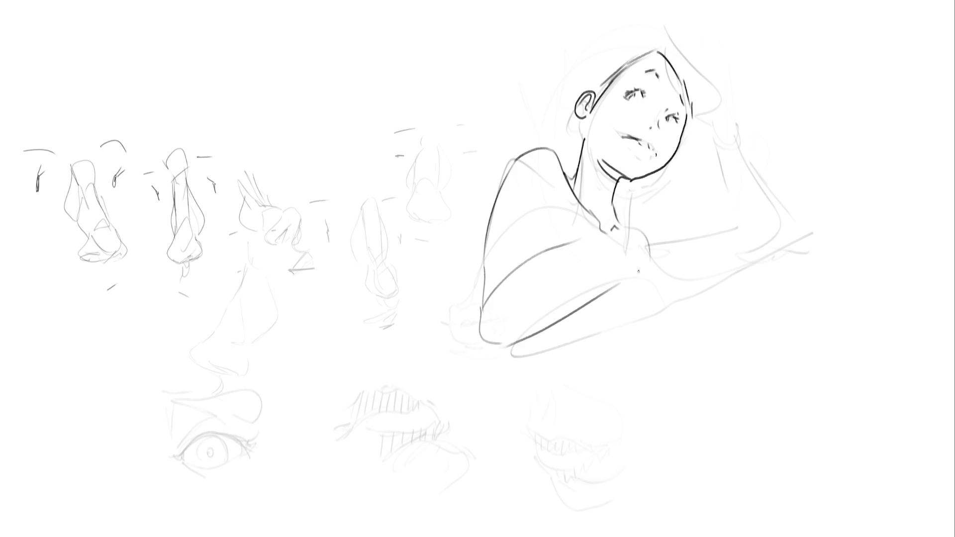
key("ctrl+z")
key("ctrl+z")
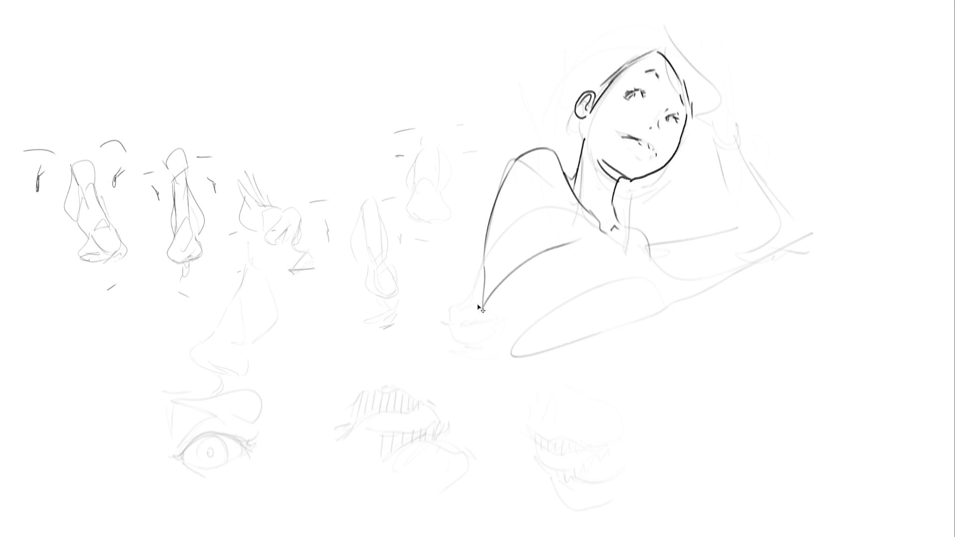
key("ctrl+z")
mouse_move(482, 307)
left_mouse_down()
mouse_move(482, 330)
mouse_move(520, 324)
mouse_move(562, 263)
mouse_move(632, 254)
left_mouse_up()
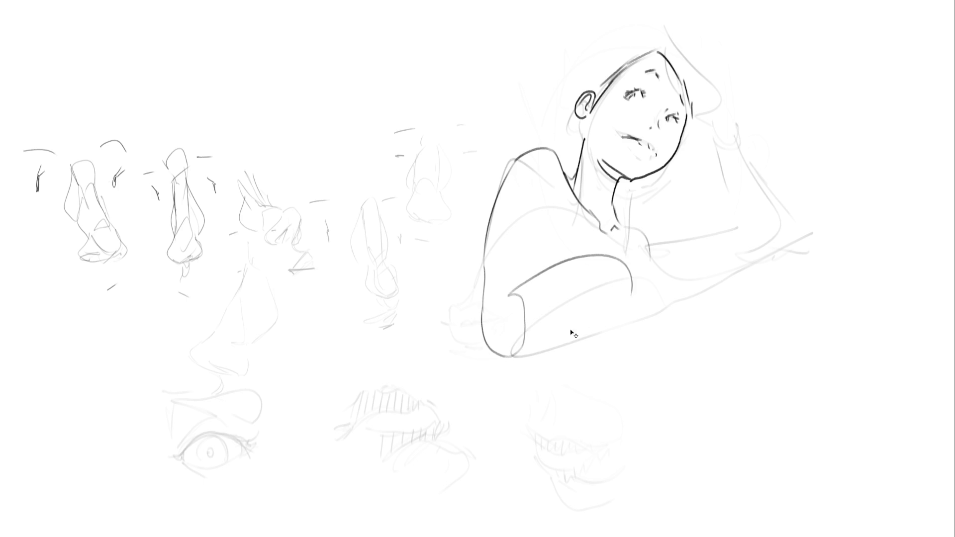
key("ctrl+z")
left_click_drag(511, 302, 550, 278)
mouse_move(484, 313)
left_mouse_down()
mouse_move(506, 361)
mouse_move(623, 293)
left_mouse_up()
left_click_drag(558, 279, 639, 280)
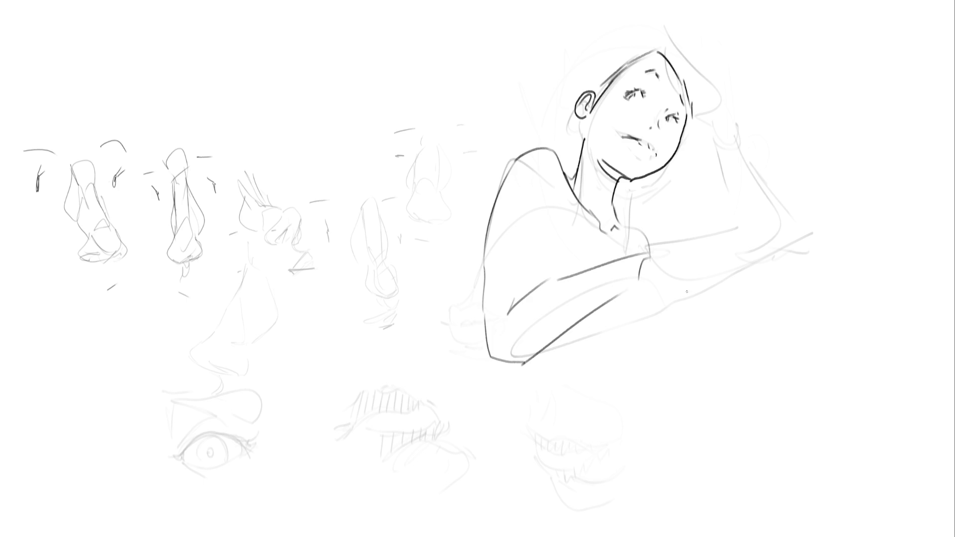
mouse_move(678, 195)
left_mouse_down()
mouse_move(688, 183)
mouse_move(678, 216)
mouse_move(730, 221)
mouse_move(754, 262)
left_mouse_up()
left_click_drag(679, 215, 758, 305)
- Add the angled arm line across the torso and a large round hip loop below it
left_click_drag(617, 209, 637, 244)
key("ctrl+z")
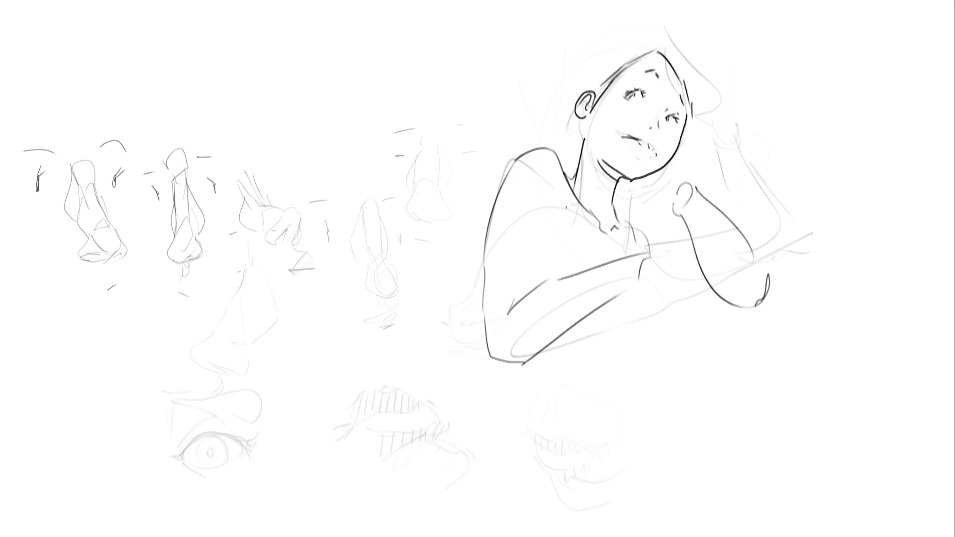
mouse_move(555, 180)
left_mouse_down()
mouse_move(566, 200)
mouse_move(546, 268)
left_mouse_up()
mouse_move(547, 230)
left_mouse_down()
mouse_move(628, 239)
mouse_move(631, 248)
left_mouse_up()
mouse_move(541, 351)
left_mouse_down()
mouse_move(566, 373)
mouse_move(704, 431)
left_mouse_up()
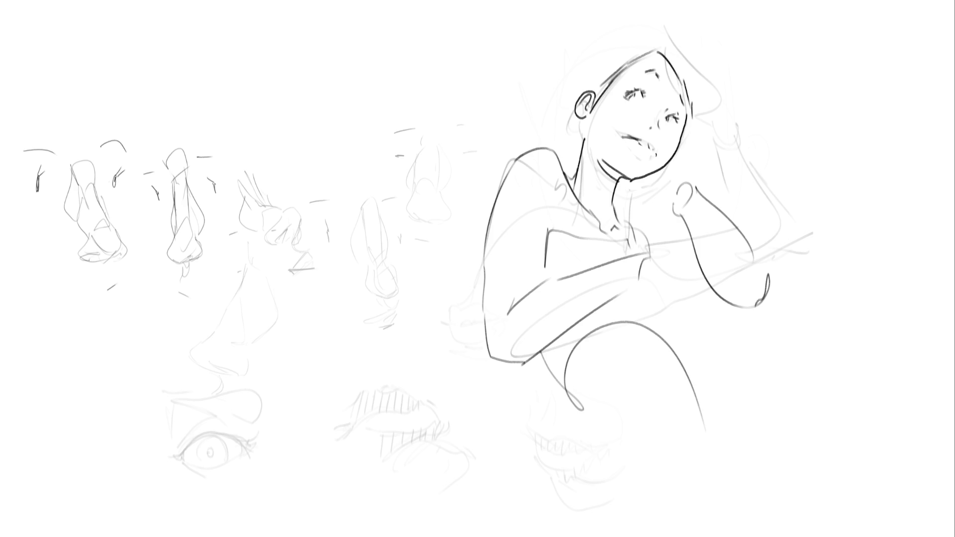
key("ctrl+z")
mouse_move(541, 348)
left_mouse_down()
mouse_move(577, 450)
mouse_move(540, 401)
left_mouse_up()
mouse_move(546, 381)
left_mouse_down()
mouse_move(520, 408)
mouse_move(656, 418)
mouse_move(635, 528)
left_mouse_up()
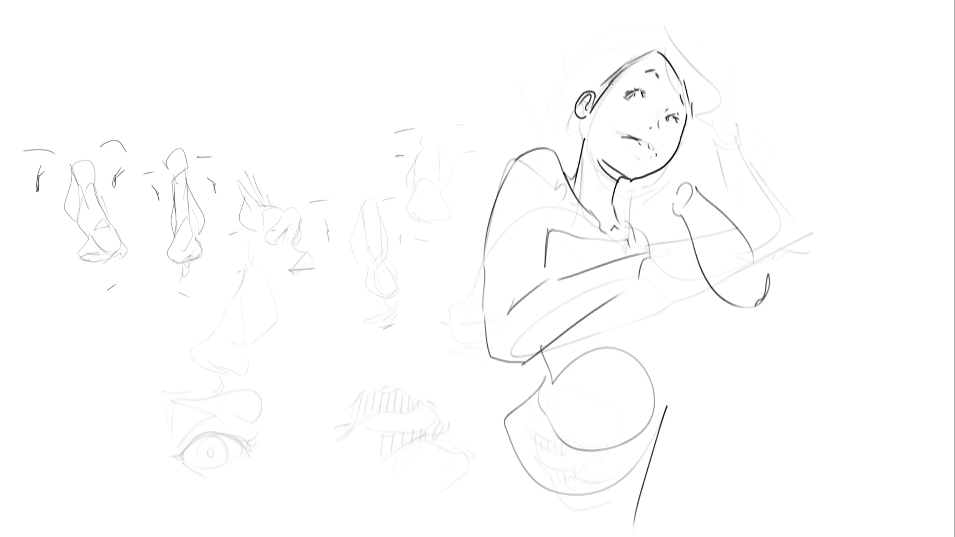
mouse_move(611, 85)
left_mouse_down()
mouse_move(704, 21)
mouse_move(767, 114)
mouse_move(755, 149)
mouse_move(762, 204)
left_mouse_up()
- Block in the head and hair with angular lines and draw boxy hands at the chest
mouse_move(638, 10)
left_mouse_down()
mouse_move(581, 75)
mouse_move(565, 146)
left_mouse_up()
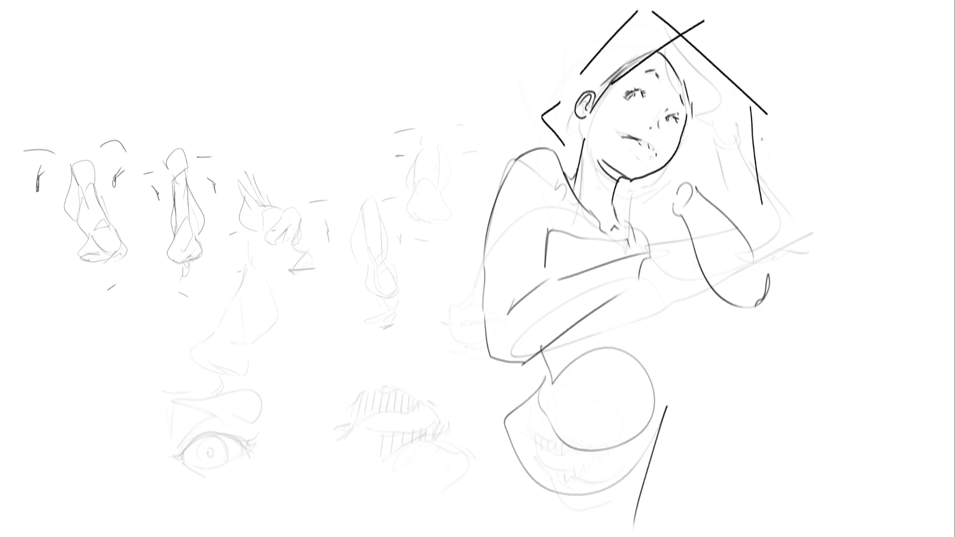
mouse_move(755, 134)
left_mouse_down()
mouse_move(832, 283)
mouse_move(771, 299)
left_mouse_up()
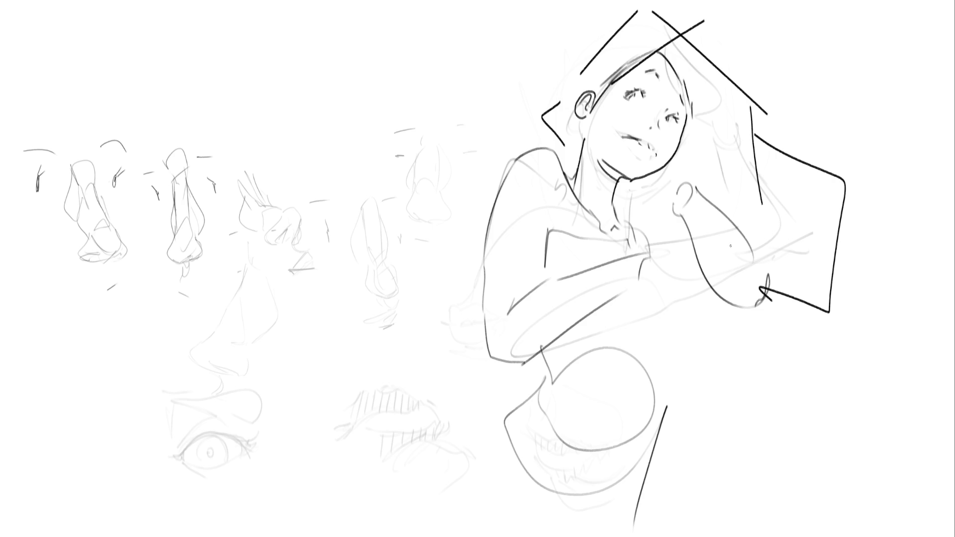
mouse_move(675, 189)
left_mouse_down()
mouse_move(636, 199)
mouse_move(690, 200)
mouse_move(657, 255)
left_mouse_up()
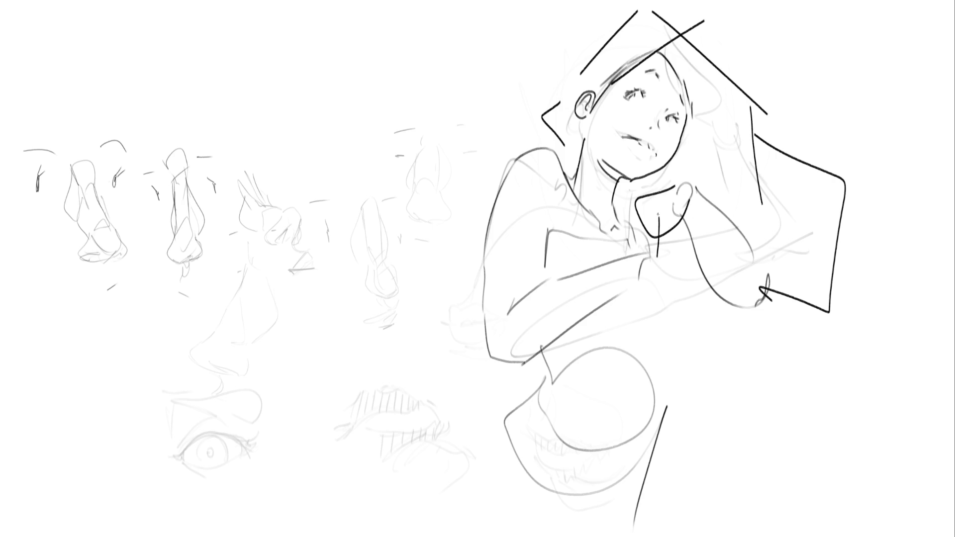
mouse_move(658, 213)
left_mouse_down()
mouse_move(694, 262)
mouse_move(654, 286)
left_mouse_up()
mouse_move(705, 231)
left_mouse_down()
mouse_move(790, 233)
mouse_move(712, 246)
left_mouse_up()
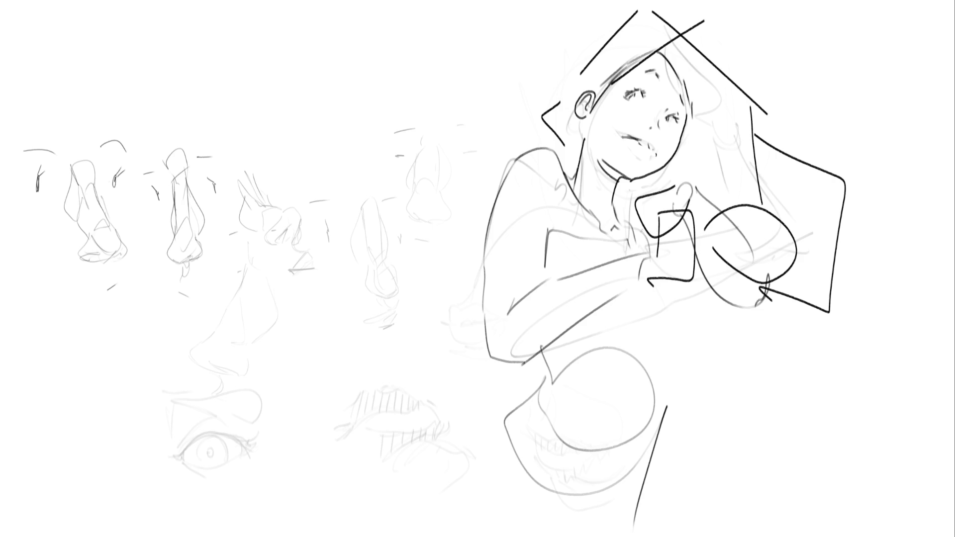
left_click_drag(633, 218, 608, 257)
left_click_drag(674, 279, 633, 317)
mouse_move(603, 245)
left_mouse_down()
mouse_move(623, 264)
mouse_move(581, 334)
left_mouse_up()
left_click_drag(700, 281, 687, 300)
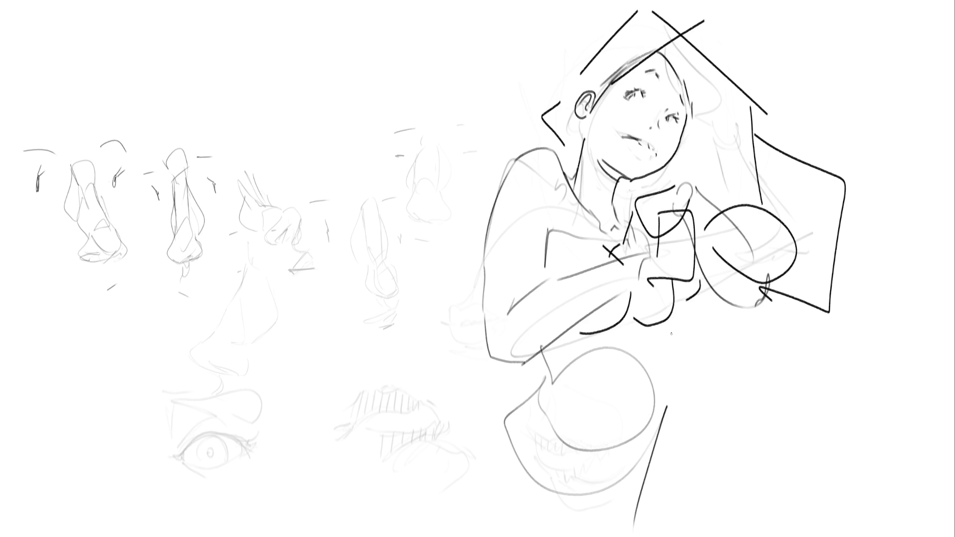
- Draw the waist-to-hip contour and the long sweeping thigh curve
mouse_move(669, 332)
left_mouse_down()
mouse_move(637, 445)
mouse_move(628, 428)
mouse_move(607, 455)
mouse_move(651, 503)
left_mouse_up()
left_click_drag(546, 417, 552, 456)
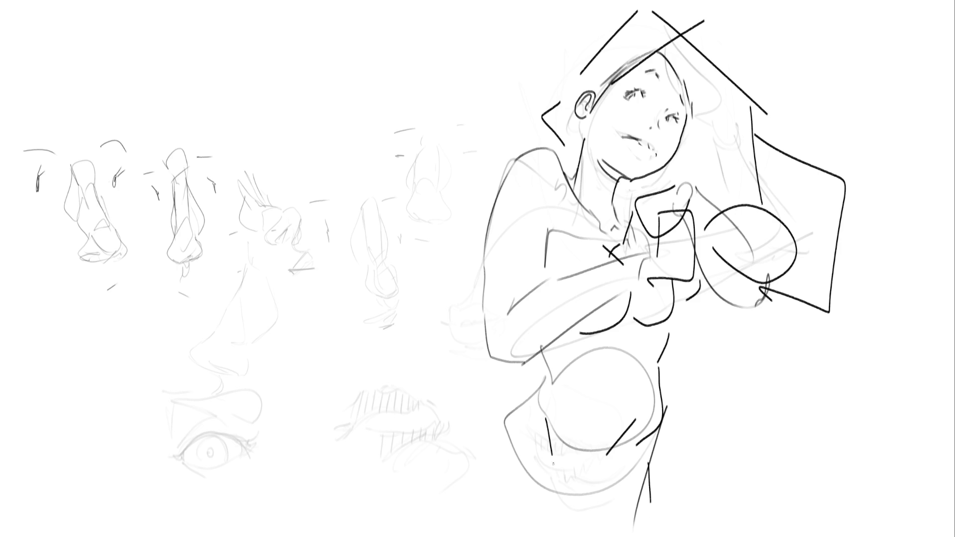
left_click_drag(544, 382, 520, 413)
left_click_drag(512, 419, 460, 518)
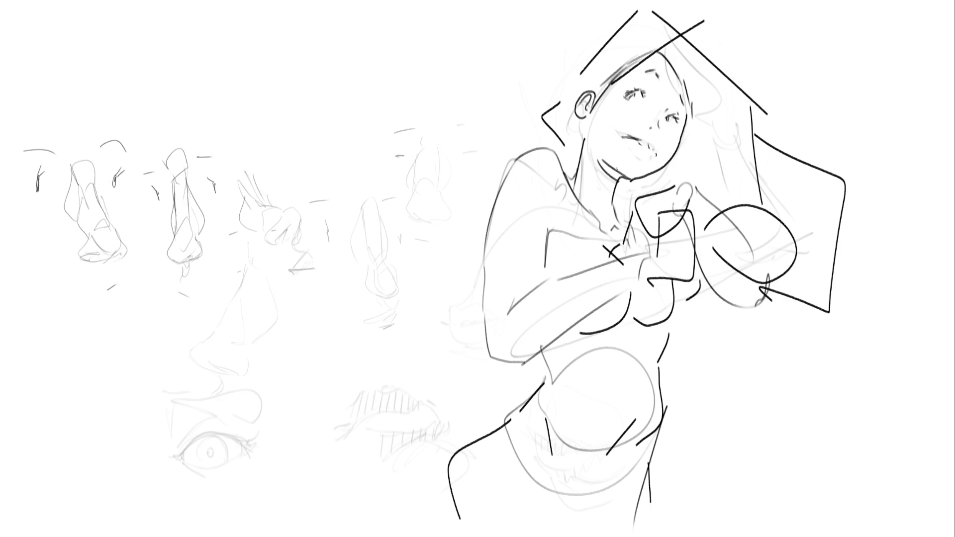
- Draw a large nose over the studies with a mouth line and teeth below it
mouse_move(269, 100)
left_mouse_down()
mouse_move(259, 72)
mouse_move(277, 45)
mouse_move(304, 152)
mouse_move(282, 158)
mouse_move(297, 186)
left_mouse_up()
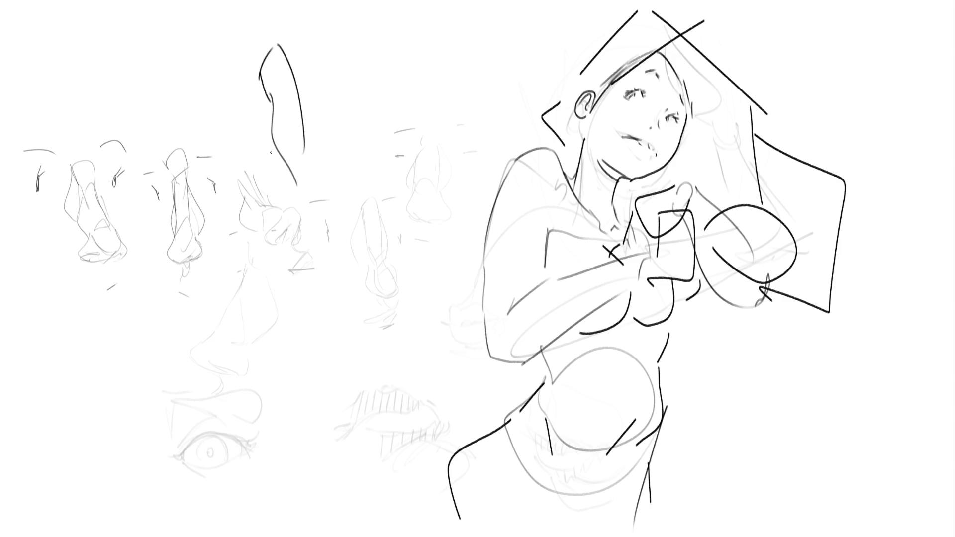
mouse_move(271, 145)
left_mouse_down()
mouse_move(274, 206)
mouse_move(314, 204)
left_mouse_up()
mouse_move(309, 156)
left_mouse_down()
mouse_move(301, 225)
mouse_move(331, 201)
mouse_move(323, 212)
left_mouse_up()
left_click_drag(294, 69, 332, 158)
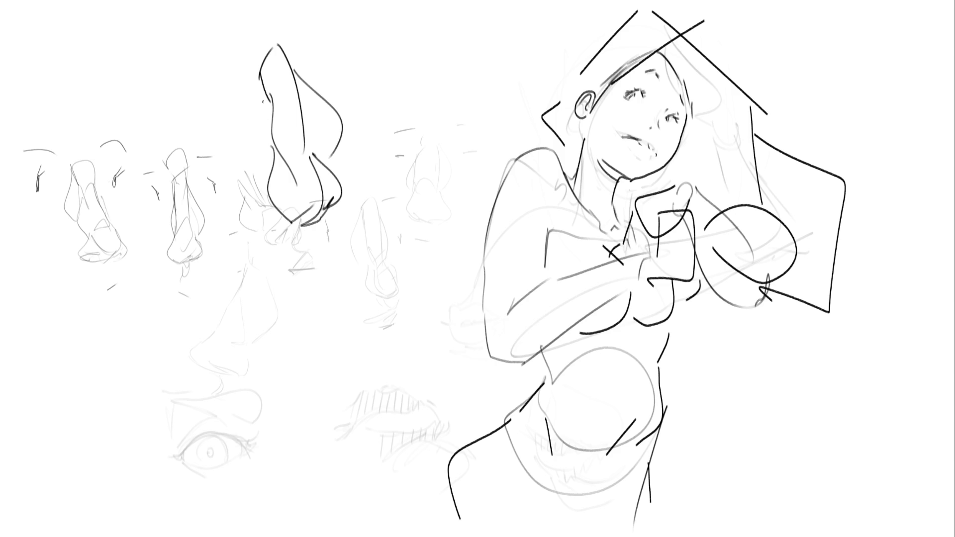
mouse_move(261, 74)
left_mouse_down()
mouse_move(267, 143)
mouse_move(281, 164)
mouse_move(268, 202)
mouse_move(292, 223)
mouse_move(302, 254)
left_mouse_up()
mouse_move(313, 227)
left_mouse_down()
mouse_move(297, 279)
mouse_move(360, 265)
left_mouse_up()
mouse_move(288, 272)
left_mouse_down()
mouse_move(341, 275)
mouse_move(370, 251)
mouse_move(350, 284)
mouse_move(318, 279)
mouse_move(344, 282)
mouse_move(305, 295)
mouse_move(364, 266)
left_mouse_up()
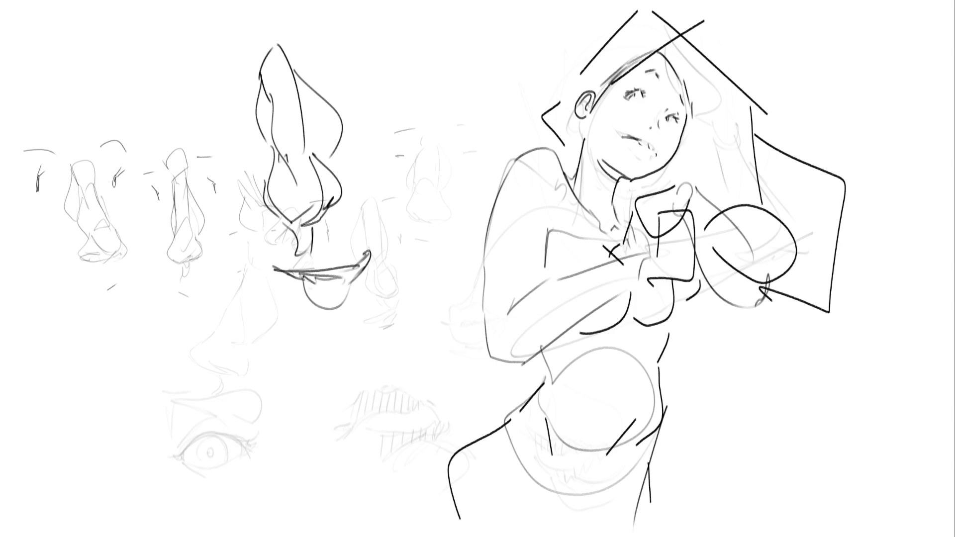
mouse_move(309, 287)
left_mouse_down()
mouse_move(346, 276)
mouse_move(385, 242)
mouse_move(378, 251)
mouse_move(401, 248)
left_mouse_up()
left_click_drag(255, 266, 300, 274)
- Add angular brows on both sides and two triangular eyes
left_click_drag(350, 106, 418, 92)
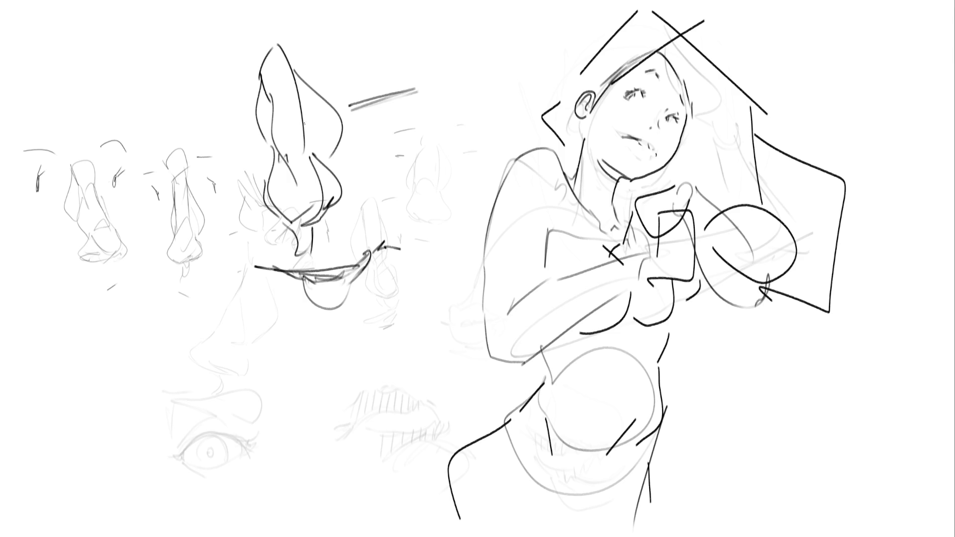
left_click_drag(248, 130, 201, 125)
left_click_drag(313, 51, 384, 19)
left_click_drag(231, 73, 181, 74)
left_click_drag(237, 64, 171, 69)
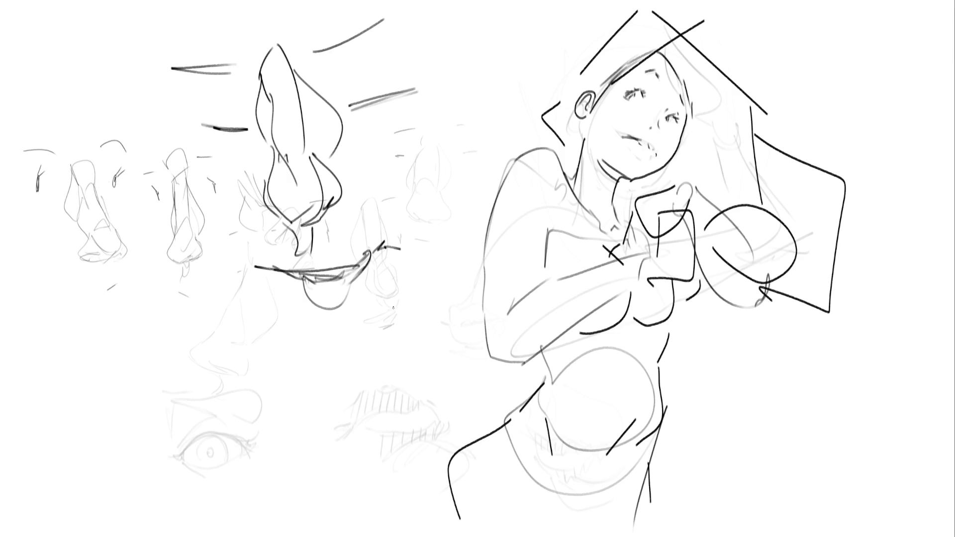
mouse_move(361, 131)
left_mouse_down()
mouse_move(389, 170)
mouse_move(399, 163)
left_mouse_up()
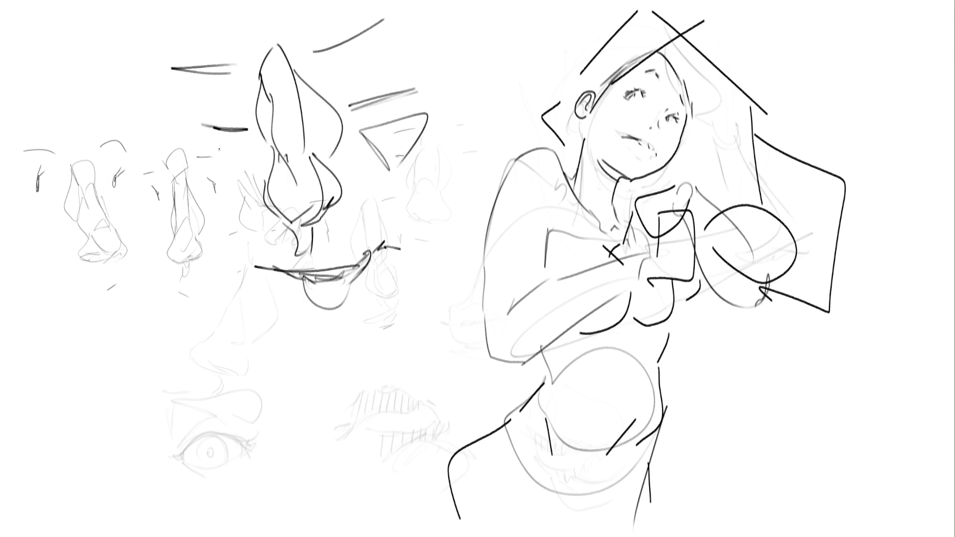
left_click_drag(255, 154, 210, 150)
mouse_move(205, 152)
left_mouse_down()
mouse_move(215, 175)
mouse_move(239, 165)
left_mouse_up()
- Draw the chin beneath the lips and the left and right jaw lines
left_click_drag(339, 315, 350, 314)
mouse_move(309, 341)
left_mouse_down()
mouse_move(362, 399)
mouse_move(391, 386)
mouse_move(422, 331)
left_mouse_up()
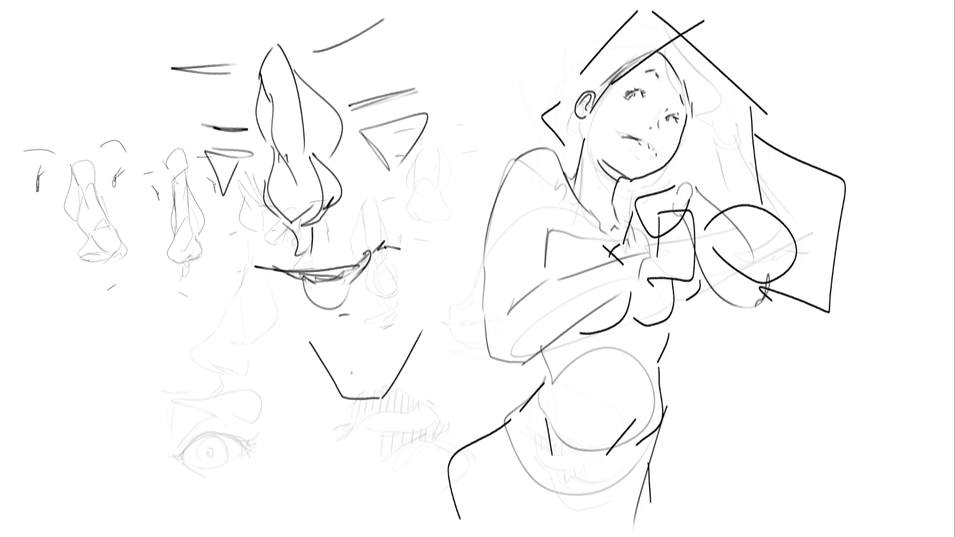
left_click_drag(352, 371, 364, 391)
left_click_drag(191, 155, 234, 237)
left_click_drag(462, 125, 432, 211)
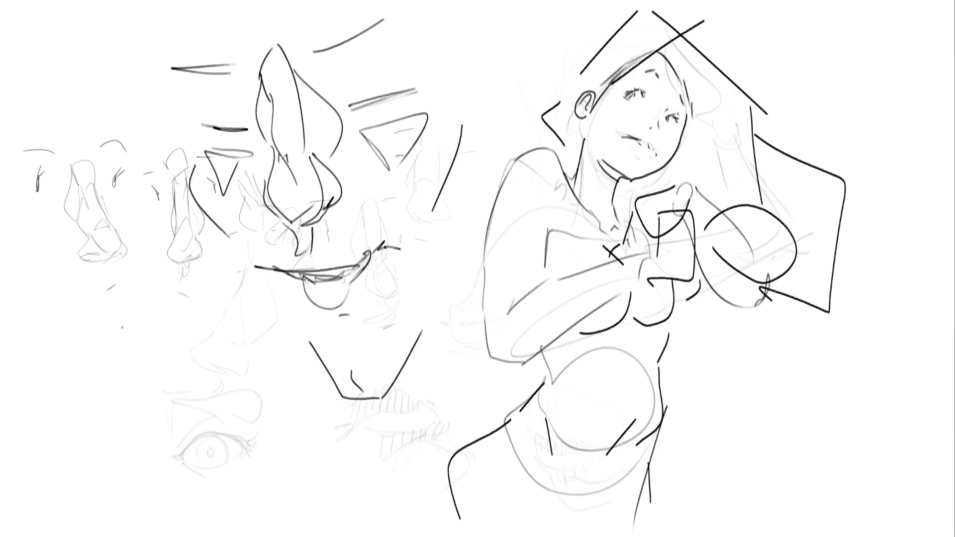
- Rough in the profile head's jawline, skull, neck, collar and back-of-head lines at lower left
mouse_move(98, 350)
left_mouse_down()
mouse_move(127, 302)
mouse_move(164, 295)
mouse_move(193, 349)
left_mouse_up()
mouse_move(195, 344)
left_mouse_down()
mouse_move(192, 371)
mouse_move(172, 354)
mouse_move(198, 407)
left_mouse_up()
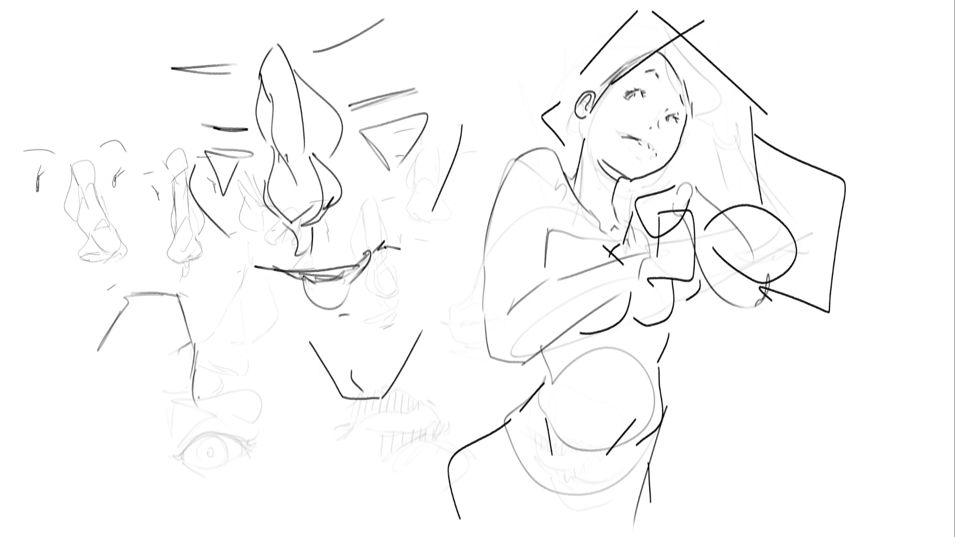
mouse_move(189, 364)
left_mouse_down()
mouse_move(190, 398)
mouse_move(175, 395)
mouse_move(187, 388)
left_mouse_up()
mouse_move(189, 387)
left_mouse_down()
mouse_move(169, 406)
mouse_move(217, 417)
left_mouse_up()
mouse_move(232, 428)
left_mouse_down()
mouse_move(243, 451)
mouse_move(235, 461)
left_mouse_up()
mouse_move(204, 419)
left_mouse_down()
mouse_move(212, 490)
mouse_move(249, 440)
mouse_move(231, 471)
mouse_move(230, 512)
left_mouse_up()
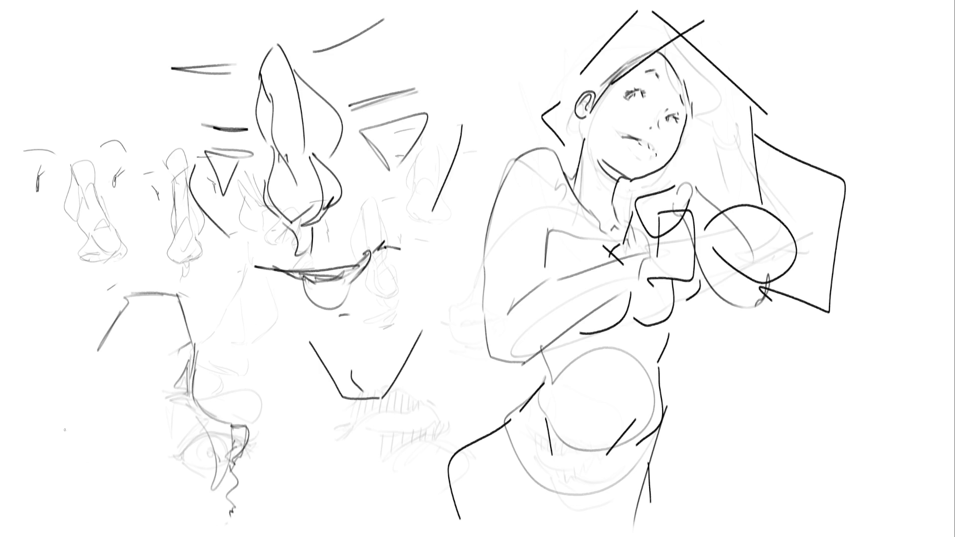
mouse_move(117, 307)
left_mouse_down()
mouse_move(89, 454)
mouse_move(170, 450)
left_mouse_up()
left_click_drag(88, 446, 176, 536)
- Draw the ear with its inner shape, darken the face outline, and add lines below
left_click_drag(82, 450, 37, 398)
left_click_drag(19, 436, 84, 474)
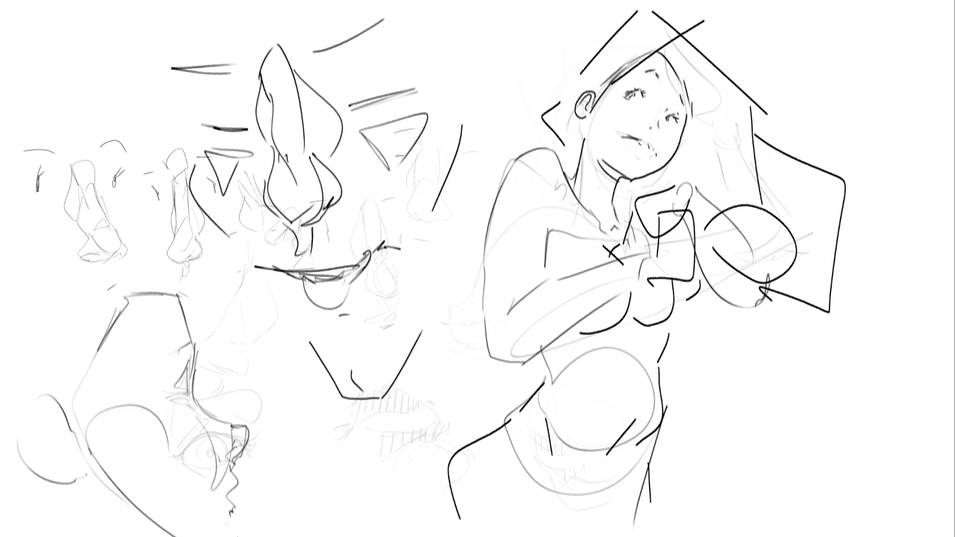
left_click_drag(27, 436, 42, 407)
left_click_drag(42, 407, 74, 463)
mouse_move(42, 406)
left_mouse_down()
mouse_move(55, 460)
mouse_move(71, 459)
left_mouse_up()
left_click_drag(162, 248, 189, 318)
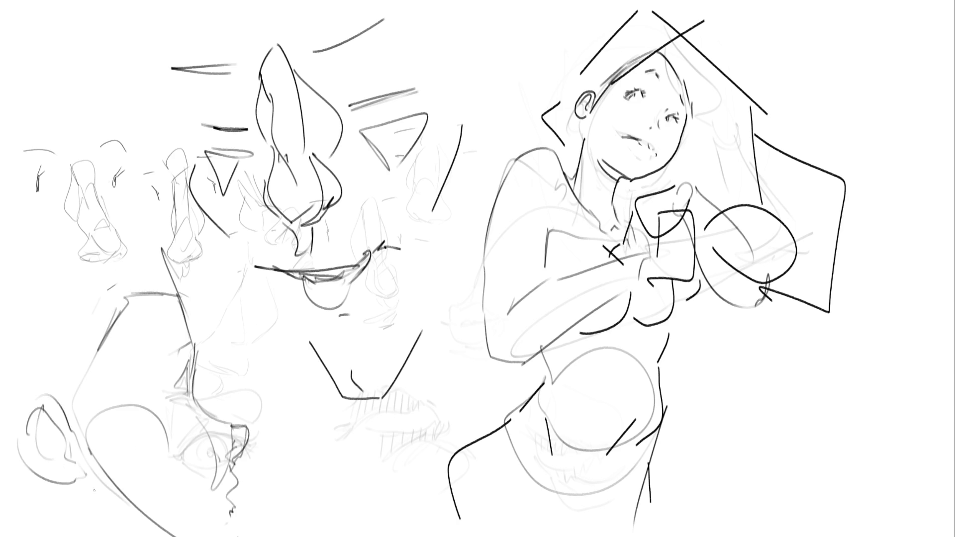
mouse_move(103, 501)
left_mouse_down()
mouse_move(159, 536)
mouse_move(150, 536)
left_mouse_up()
left_click_drag(243, 526, 236, 536)
- Ink the brow, nose-bridge curve, eyelid and the wavy profile down to the chin
mouse_move(169, 398)
left_mouse_down()
mouse_move(210, 386)
mouse_move(187, 396)
left_mouse_up()
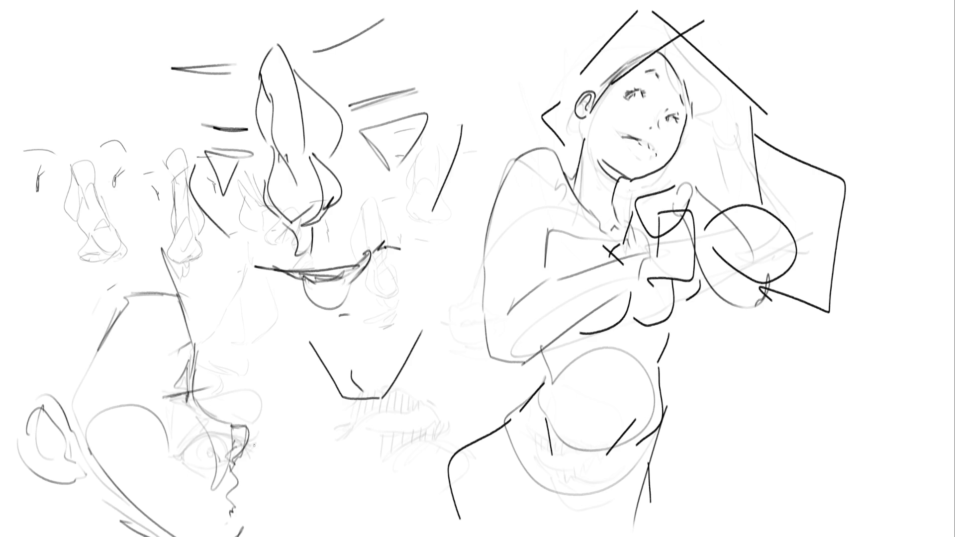
mouse_move(197, 416)
left_mouse_down()
mouse_move(249, 453)
mouse_move(226, 465)
left_mouse_up()
left_click_drag(201, 417, 212, 435)
left_click_drag(222, 422, 217, 442)
left_click_drag(235, 426, 243, 429)
left_click_drag(228, 469, 242, 535)
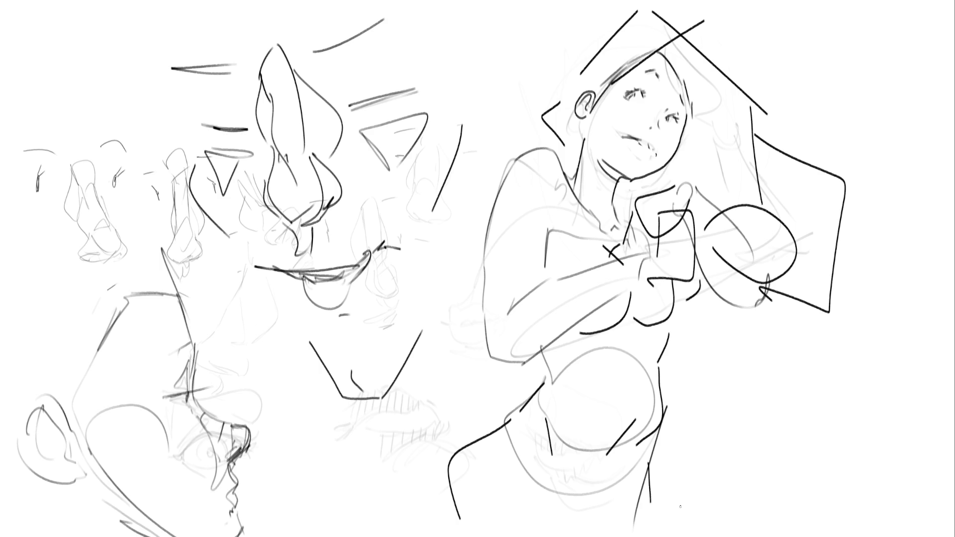
- Fade the rough hand and chest lines with a large eraser and redraw the separated fingers
key("e")
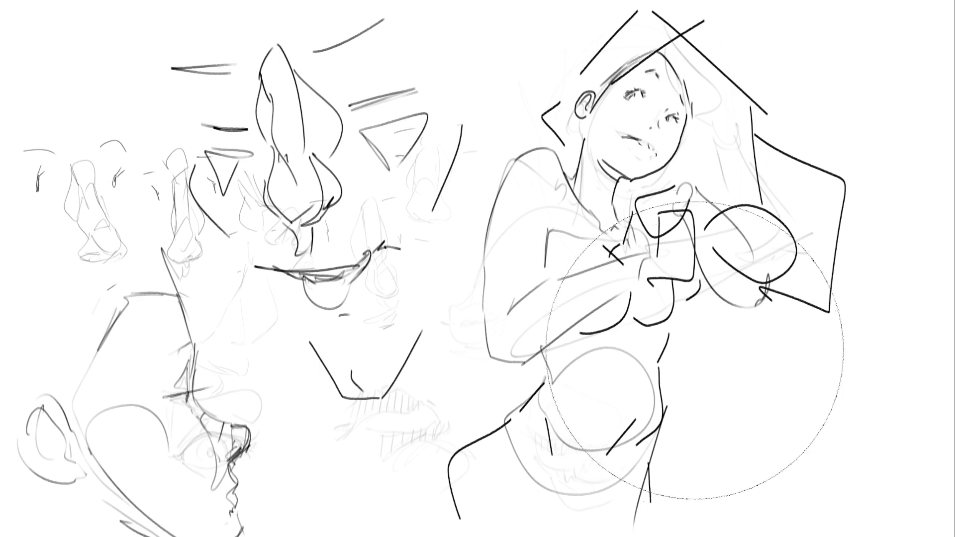
mouse_move(704, 316)
left_mouse_down()
mouse_move(642, 348)
mouse_move(677, 279)
left_mouse_up()
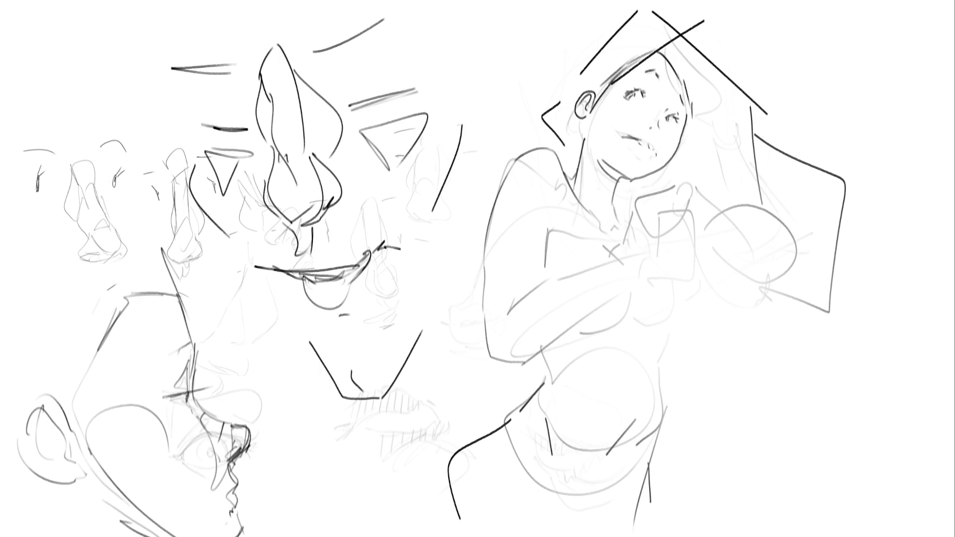
mouse_move(612, 264)
left_mouse_down()
mouse_move(638, 253)
mouse_move(645, 285)
left_mouse_up()
left_click_drag(642, 253, 655, 257)
mouse_move(661, 219)
left_mouse_down()
mouse_move(694, 211)
mouse_move(713, 238)
left_mouse_up()
key("ctrl+z")
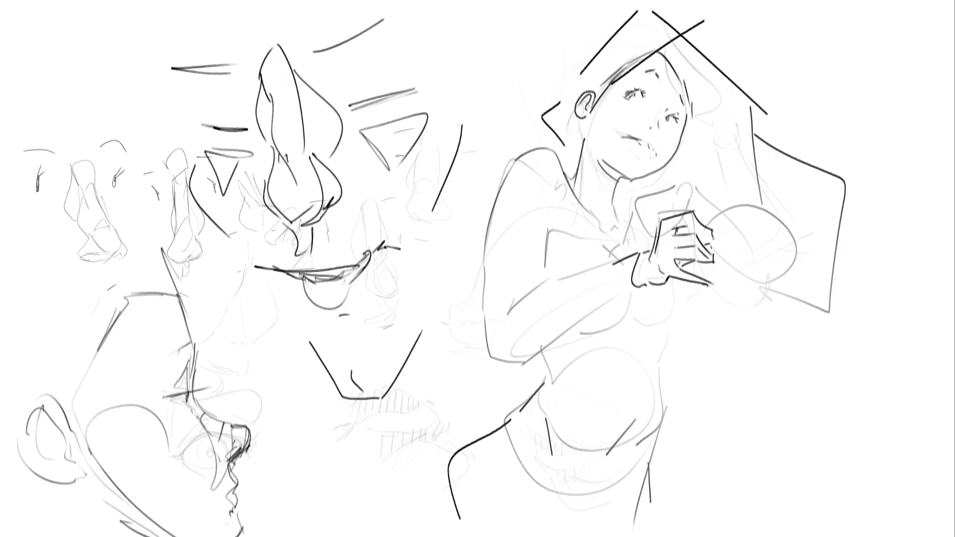
left_click_drag(680, 234, 680, 228)
mouse_move(675, 259)
left_mouse_down()
mouse_move(693, 260)
mouse_move(708, 227)
left_mouse_up()
- Ink the round cookie's edges and inner detail, and add the collar line
mouse_move(707, 238)
left_mouse_down()
mouse_move(730, 264)
mouse_move(707, 241)
mouse_move(725, 207)
mouse_move(782, 247)
mouse_move(750, 262)
mouse_move(773, 260)
mouse_move(782, 242)
left_mouse_up()
key("ctrl+z")
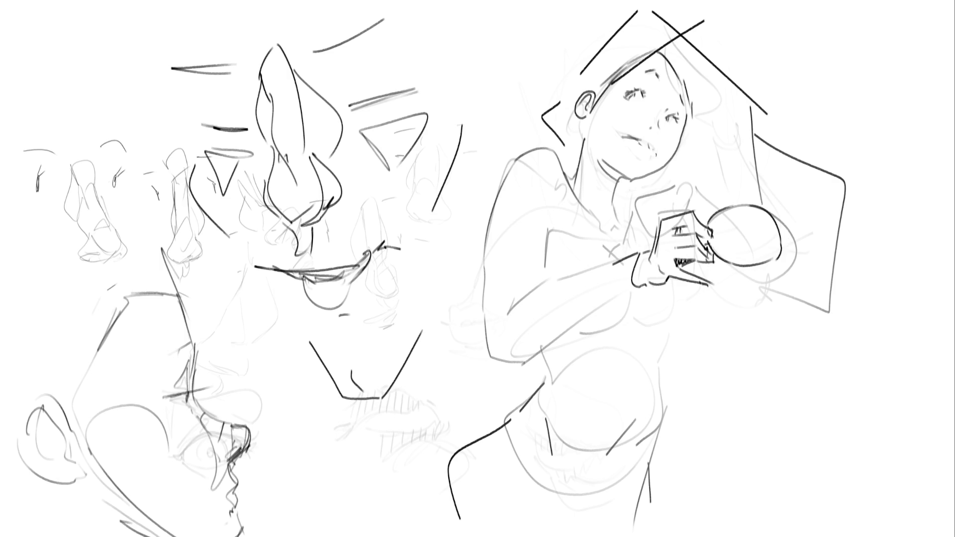
left_click_drag(722, 269, 776, 260)
mouse_move(724, 245)
left_mouse_down()
mouse_move(753, 221)
mouse_move(762, 232)
left_mouse_up()
left_click_drag(721, 217, 724, 211)
mouse_move(630, 198)
left_mouse_down()
mouse_move(637, 230)
mouse_move(623, 251)
mouse_move(651, 246)
mouse_move(628, 249)
mouse_move(630, 257)
left_mouse_up()
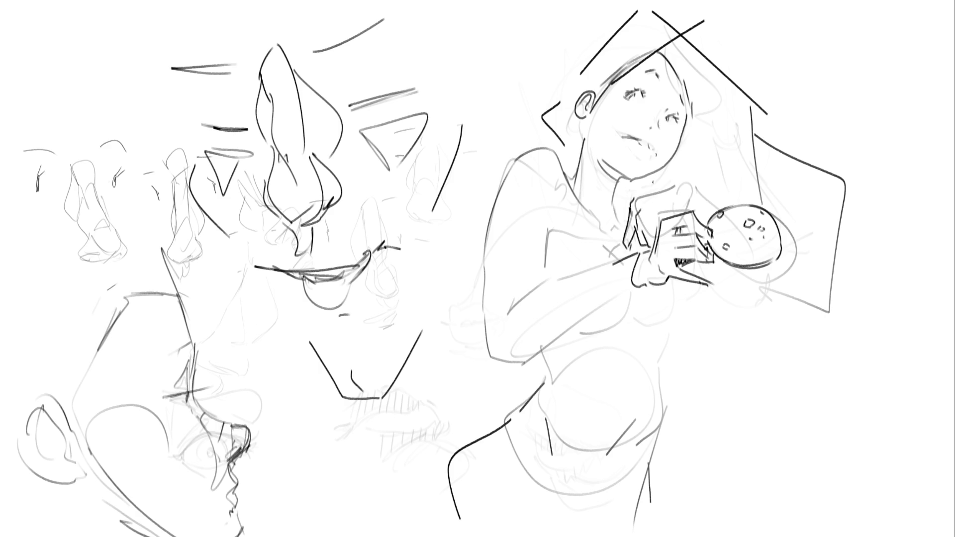
- Add a collar stroke and the thumb outline on the right figure, undoing rejected strokes
mouse_move(628, 222)
left_mouse_down()
mouse_move(624, 256)
mouse_move(614, 247)
mouse_move(636, 252)
mouse_move(635, 242)
left_mouse_up()
key("ctrl+z")
left_click_drag(678, 192, 712, 213)
mouse_move(656, 284)
left_mouse_down()
mouse_move(639, 308)
mouse_move(656, 283)
left_mouse_up()
key("ctrl+z")
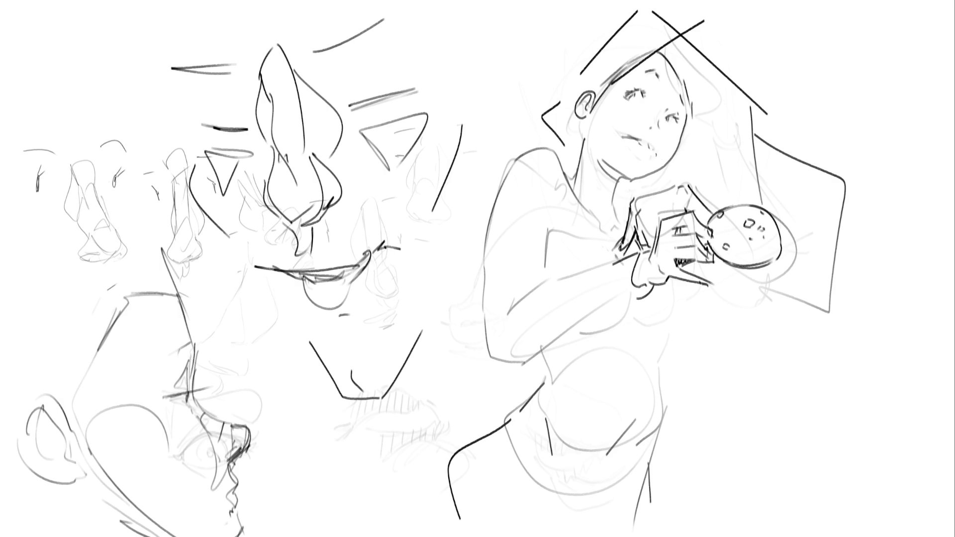
mouse_move(573, 330)
left_mouse_down()
mouse_move(630, 312)
mouse_move(620, 311)
mouse_move(673, 319)
mouse_move(652, 319)
left_mouse_up()
key("ctrl+z")
- Draw a line across the torso and redraw the side of the neck slightly further left
key("ctrl+z")
key("ctrl+z")
left_click_drag(582, 322, 622, 311)
left_click_drag(568, 176, 592, 220)
key("ctrl+z")
left_click_drag(570, 173, 586, 265)
key("ctrl+z")
left_click_drag(570, 175, 572, 273)
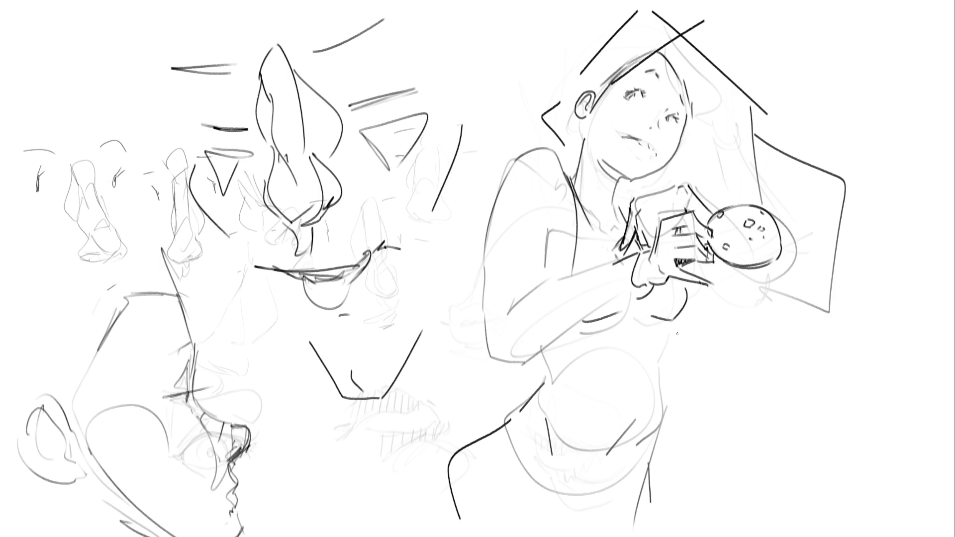
- Draw the right figure's right and left torso contours plus a diagonal across the lower torso
mouse_move(669, 344)
left_mouse_down()
mouse_move(649, 470)
mouse_move(615, 515)
left_mouse_up()
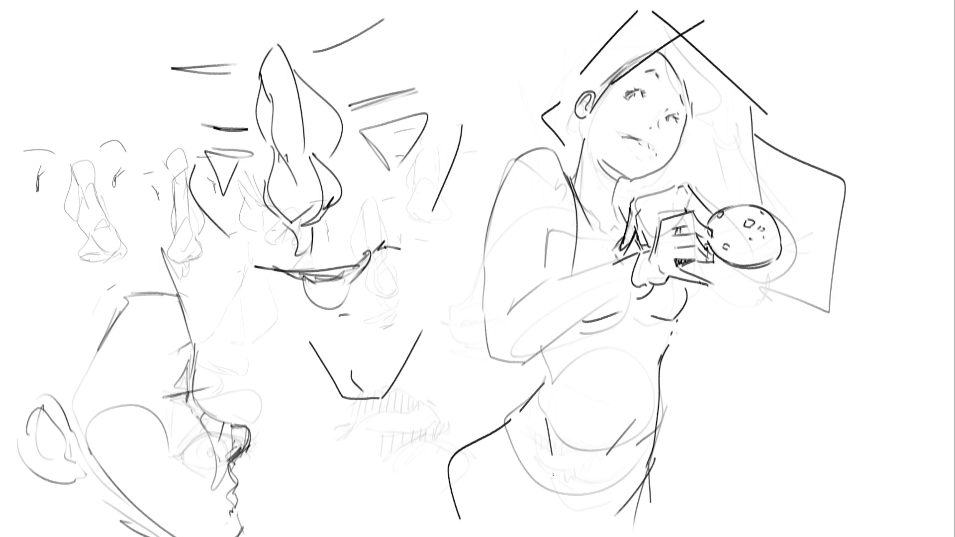
left_click_drag(530, 415, 544, 519)
left_click_drag(652, 460, 586, 529)
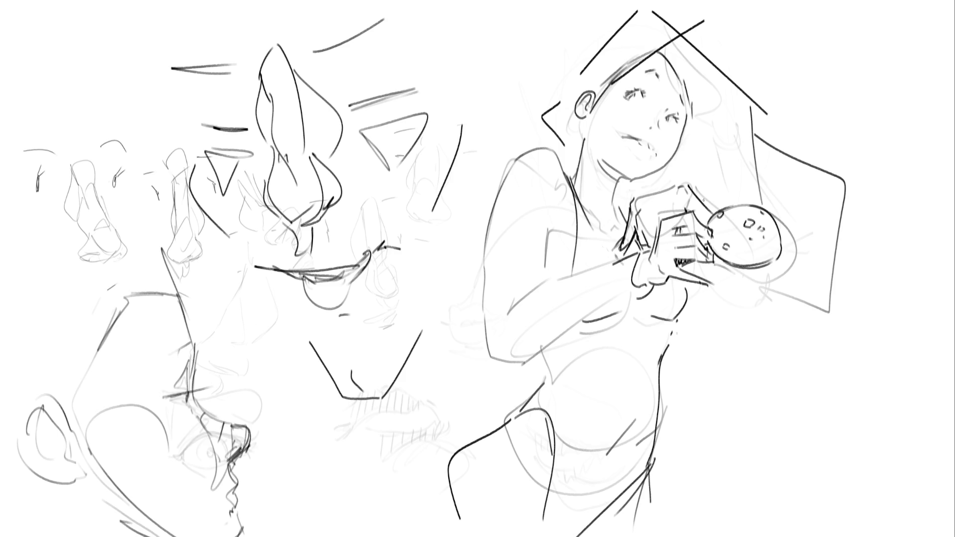
- Ink a shape past the cookie, the chest, forearm, shoulder and arm contours, and trim the belly line
mouse_move(775, 211)
left_mouse_down()
mouse_move(825, 249)
mouse_move(822, 261)
mouse_move(700, 277)
left_mouse_up()
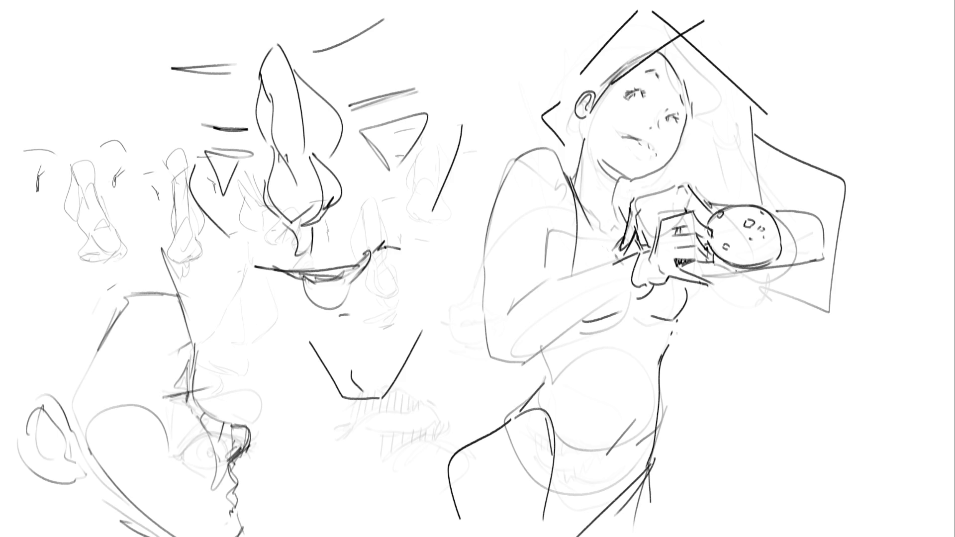
left_click_drag(618, 198, 630, 201)
left_click_drag(589, 230, 622, 259)
left_click_drag(636, 285, 524, 363)
left_click_drag(618, 259, 559, 276)
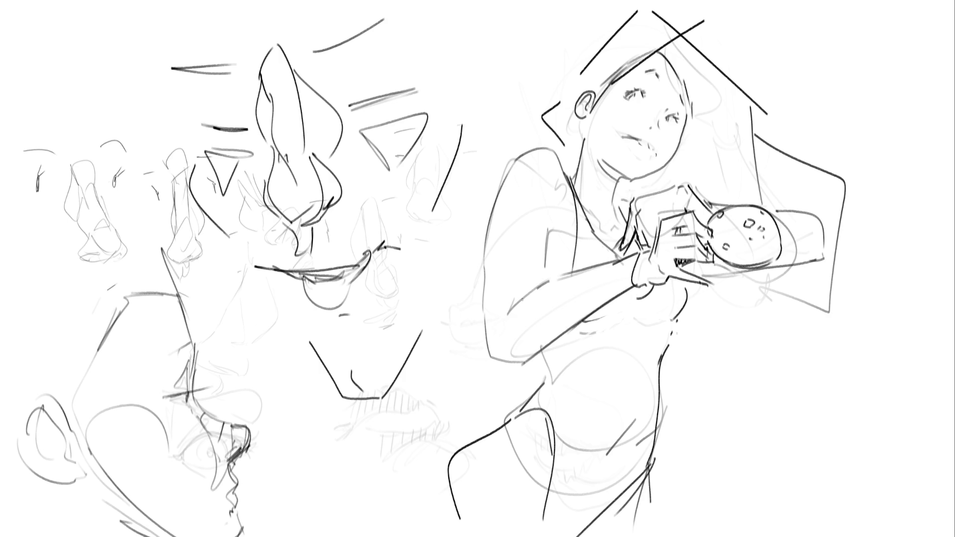
left_click_drag(562, 223, 554, 236)
mouse_move(564, 202)
left_mouse_down()
mouse_move(563, 170)
mouse_move(486, 247)
mouse_move(482, 326)
left_mouse_up()
mouse_move(483, 258)
left_mouse_down()
mouse_move(492, 363)
mouse_move(505, 373)
mouse_move(541, 354)
left_mouse_up()
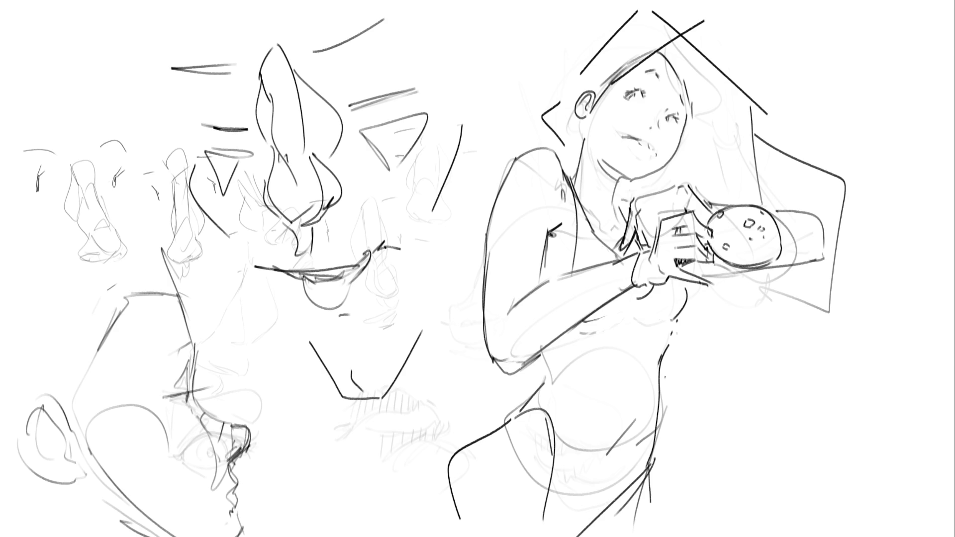
mouse_move(614, 443)
left_mouse_down()
mouse_move(610, 451)
mouse_move(621, 437)
left_mouse_up()
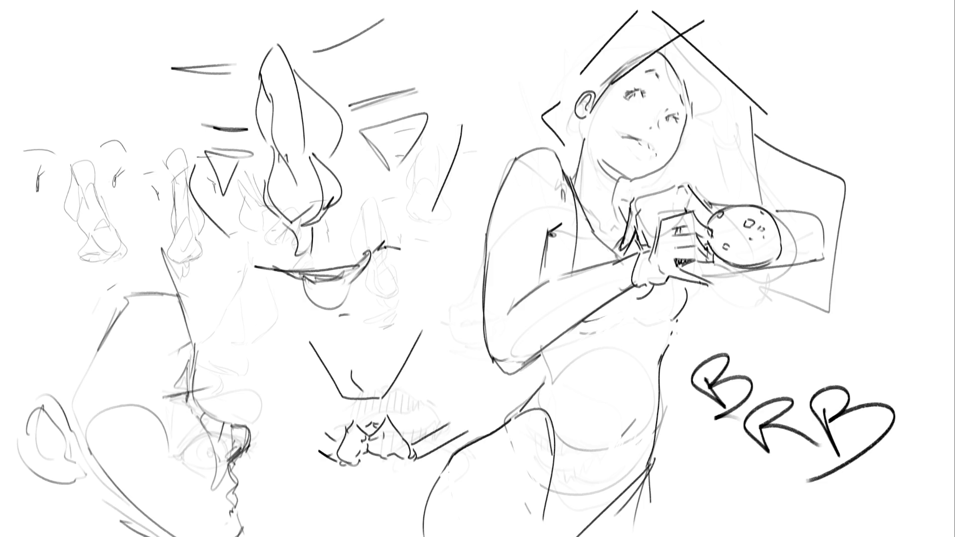
- Scribble a zigzag stroke through the BRB lettering beside the cookie woman
mouse_move(842, 358)
left_mouse_down()
mouse_move(881, 398)
mouse_move(726, 536)
left_mouse_up()
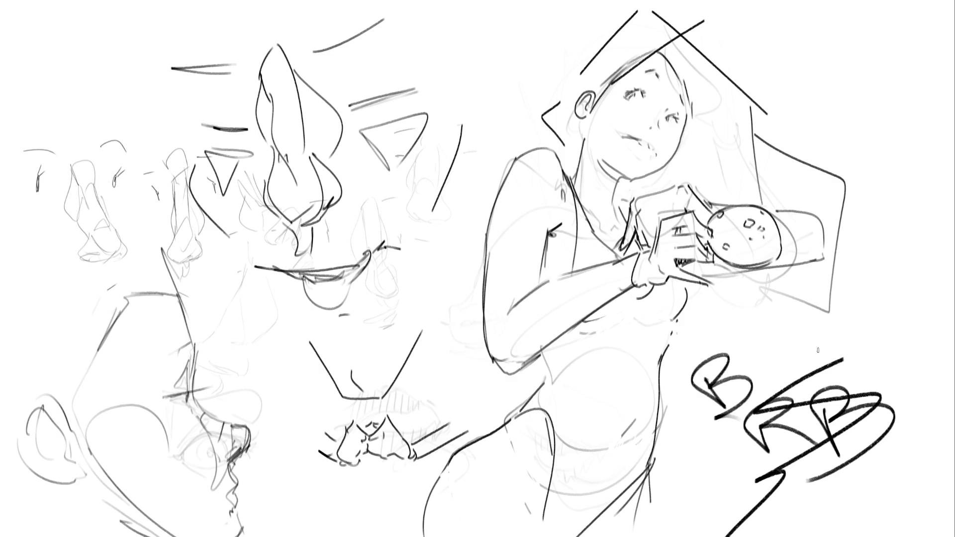
- Undo the BRB doodle strokes, leaving the cookie woman and painter page
key("ctrl+z")
key("ctrl+z")
key("ctrl+z")
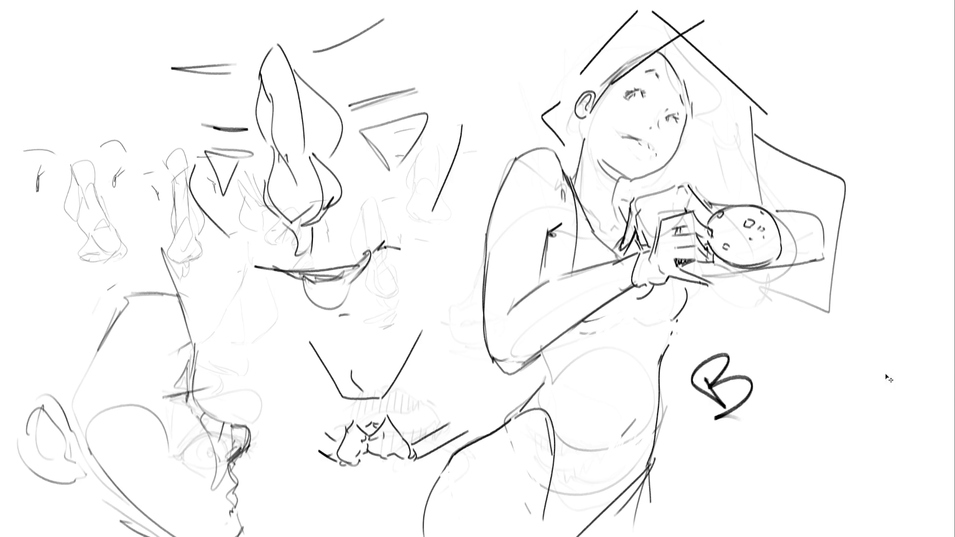
key("ctrl+z")
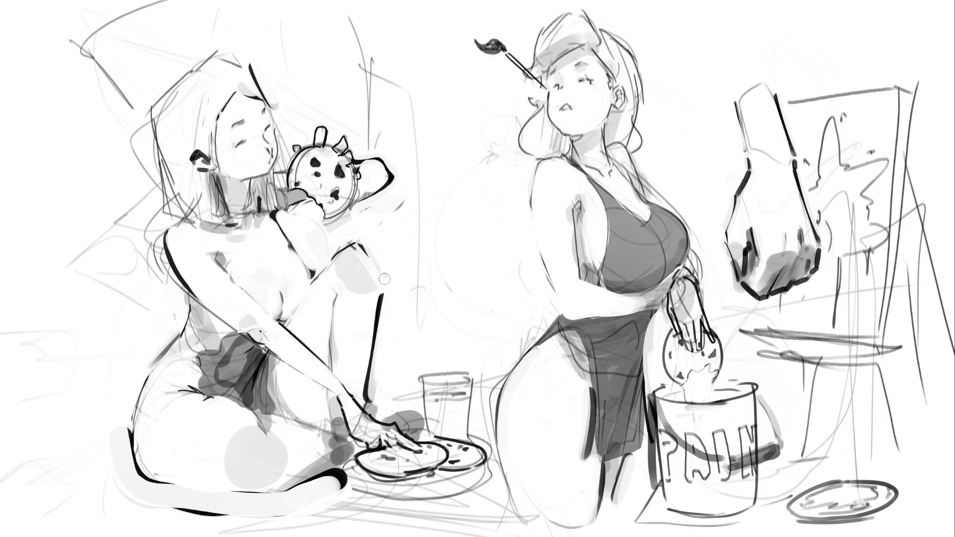
- Refine the seated woman's knee and shin lines, undoing the strokes that didn't work
left_click_drag(384, 274, 360, 388)
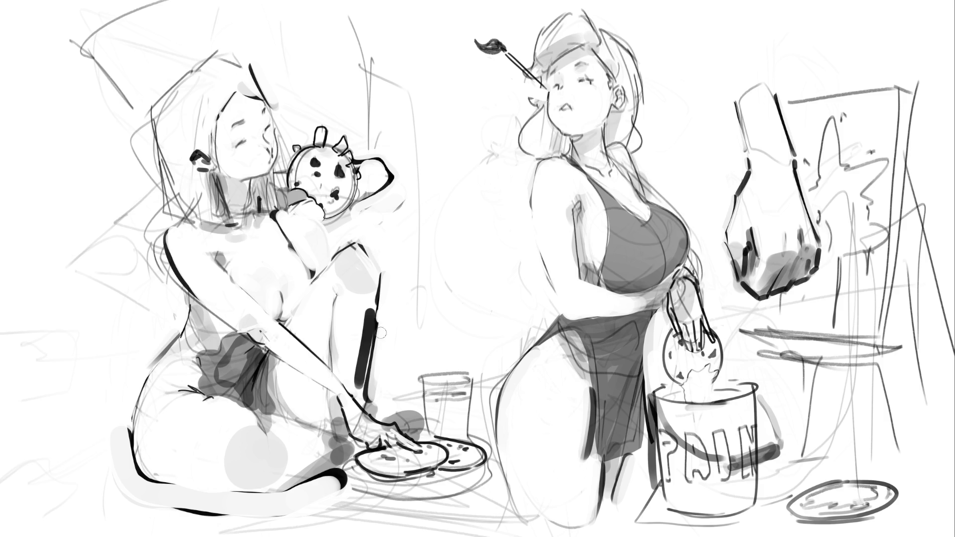
left_click_drag(376, 311, 358, 373)
key("ctrl+z")
mouse_move(387, 319)
left_mouse_down()
mouse_move(368, 402)
mouse_move(383, 331)
left_mouse_up()
key("ctrl+z")
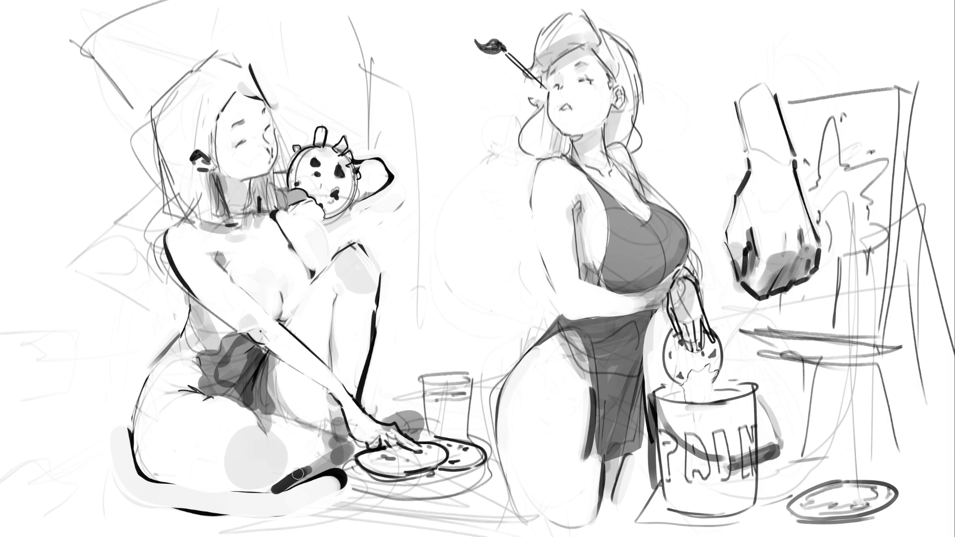
- Darken the tail and skirt edges, then erase the faint sketch lines on her hip
left_click_drag(275, 489, 318, 477)
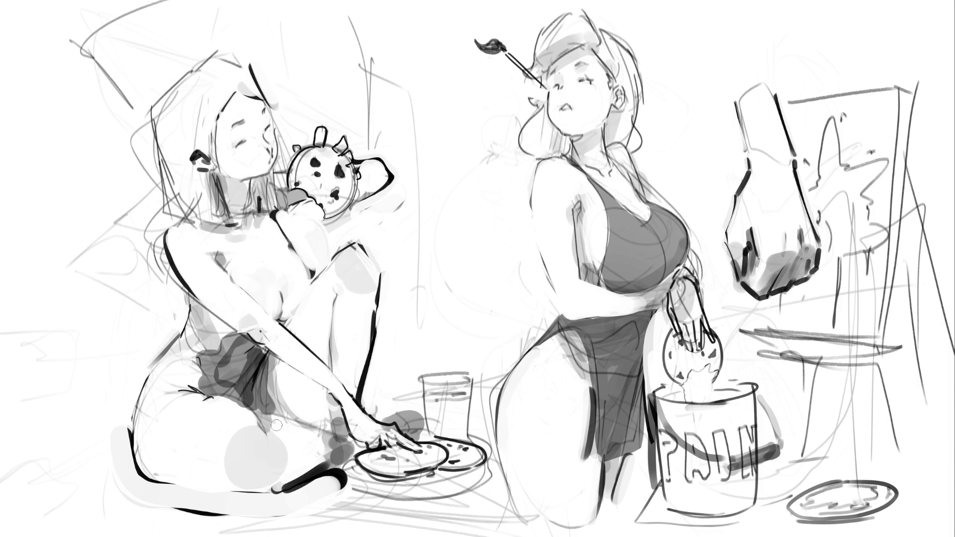
left_click_drag(259, 423, 314, 429)
key("ctrl+z")
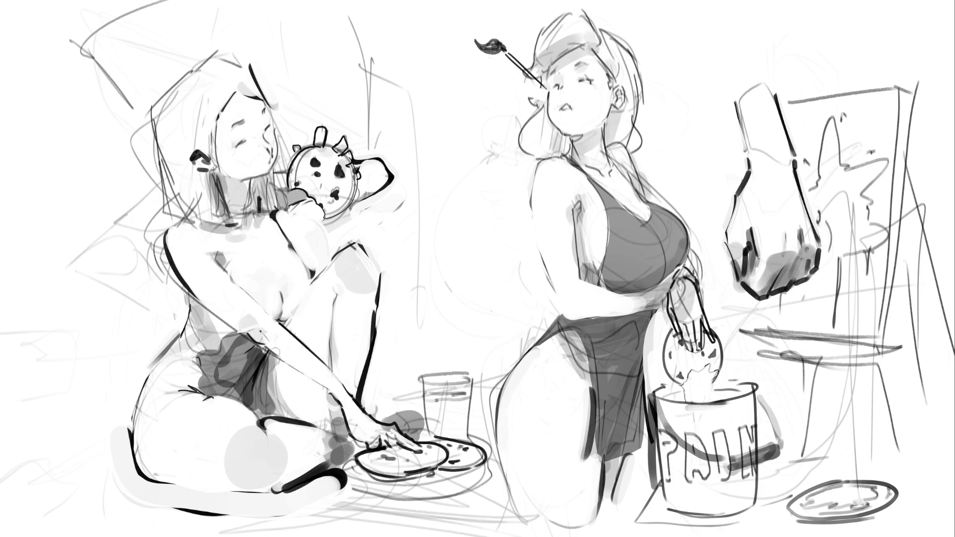
mouse_move(254, 404)
left_mouse_down()
mouse_move(256, 413)
mouse_move(207, 393)
mouse_move(205, 377)
left_mouse_up()
left_click_drag(202, 367, 216, 347)
mouse_move(184, 364)
left_mouse_down()
mouse_move(196, 317)
mouse_move(214, 364)
mouse_move(204, 355)
left_mouse_up()
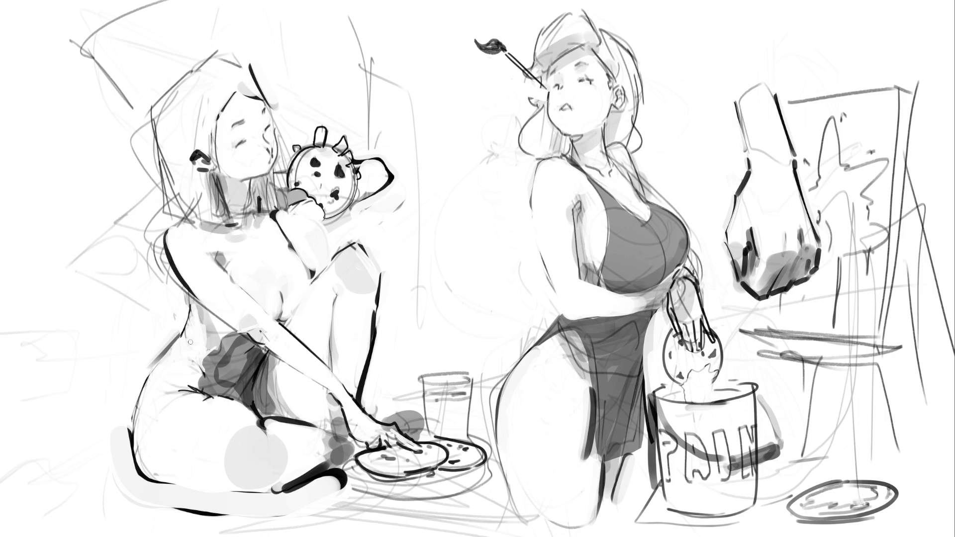
mouse_move(193, 317)
left_mouse_down()
mouse_move(186, 336)
mouse_move(203, 355)
mouse_move(195, 308)
mouse_move(229, 350)
left_mouse_up()
- Try a strap line down the seated woman's back twice, undoing both attempts
left_click_drag(196, 214, 188, 302)
key("ctrl+z")
left_click_drag(207, 212, 180, 303)
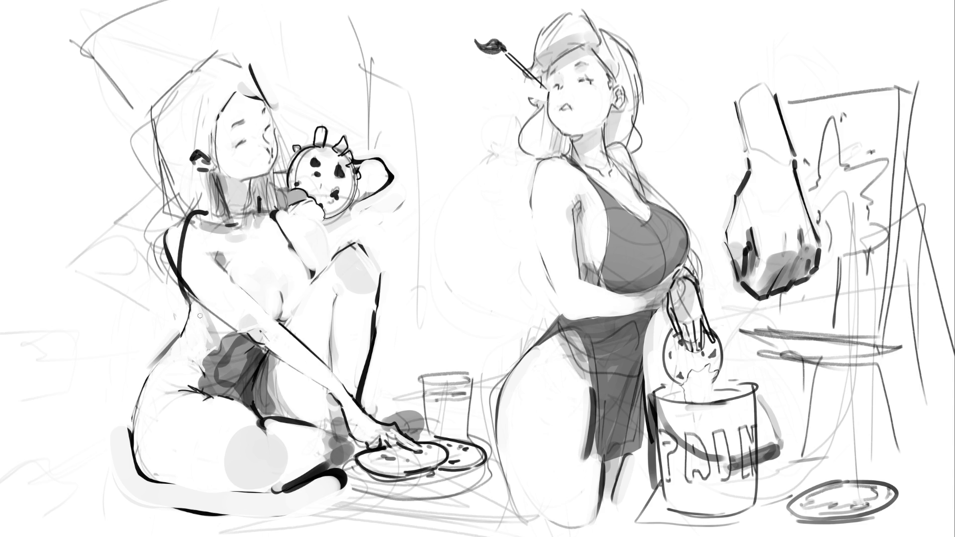
key("ctrl+z")
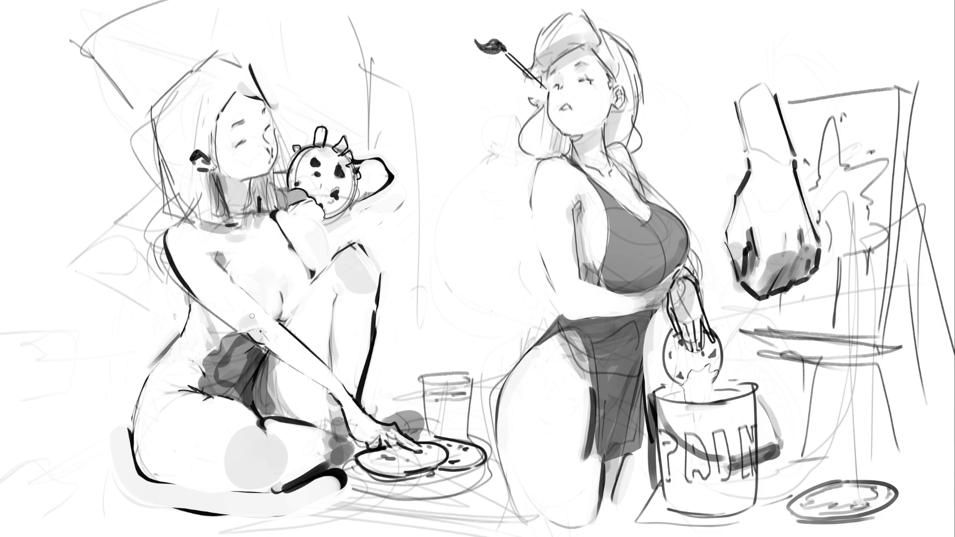
- Paint grey tone on the shorts, chest and raised upper arm, darkening the arm outline
mouse_move(236, 381)
left_mouse_down()
mouse_move(229, 389)
mouse_move(252, 359)
left_mouse_up()
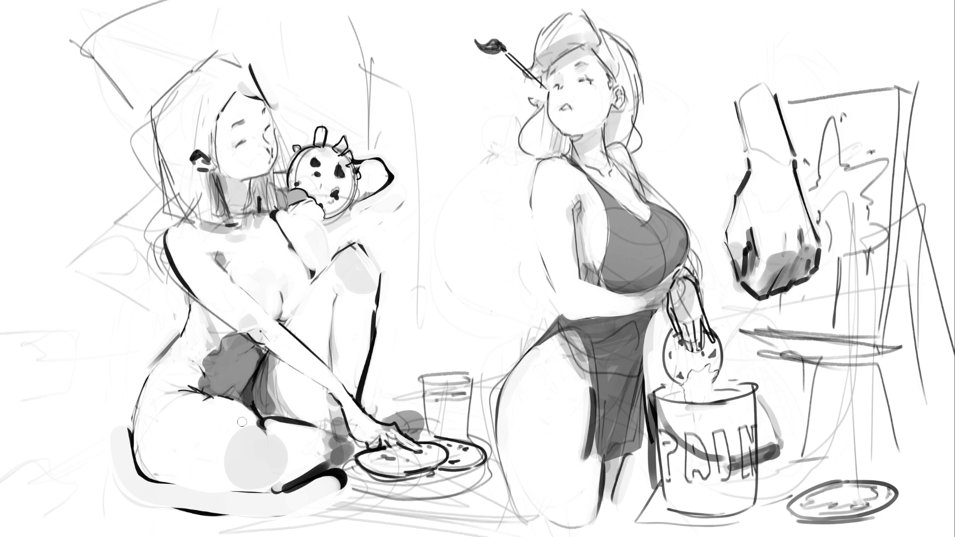
mouse_move(272, 307)
left_mouse_down()
mouse_move(261, 286)
mouse_move(298, 291)
mouse_move(291, 308)
mouse_move(300, 285)
mouse_move(293, 279)
left_mouse_up()
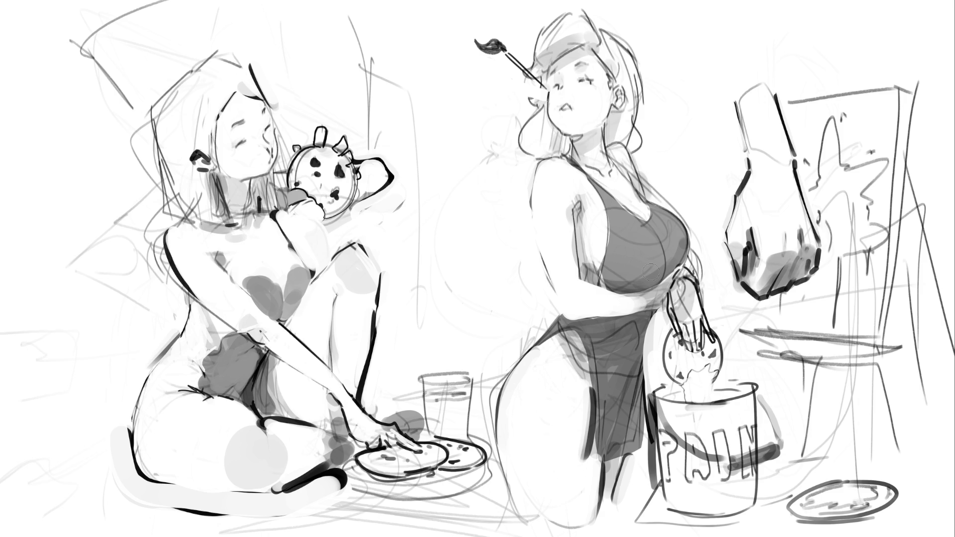
left_click_drag(276, 217, 310, 244)
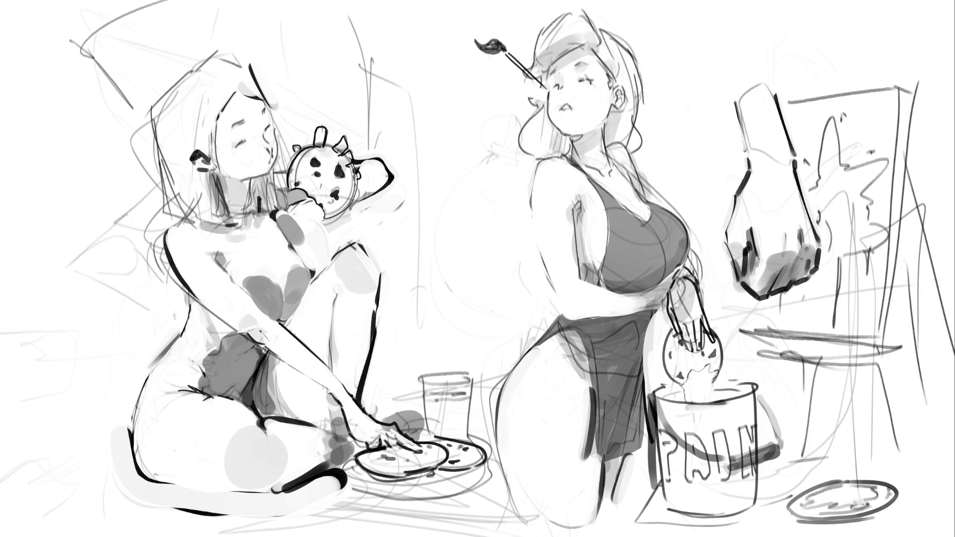
mouse_move(279, 215)
left_mouse_down()
mouse_move(324, 269)
mouse_move(294, 249)
mouse_move(309, 269)
mouse_move(289, 219)
mouse_move(321, 243)
mouse_move(326, 263)
left_mouse_up()
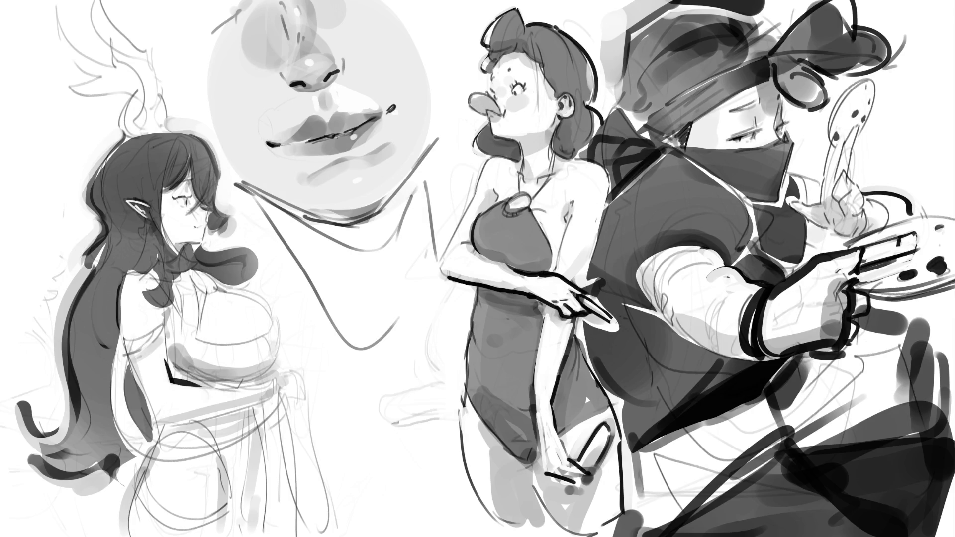
- Erase the large lips study, then draw the elf girl's eyelid line and hair strands with the brush
mouse_move(349, 47)
left_mouse_down()
mouse_move(289, 49)
mouse_move(269, 129)
mouse_move(299, 189)
mouse_move(343, 216)
mouse_move(331, 213)
mouse_move(345, 74)
mouse_move(363, 341)
mouse_move(360, 236)
left_mouse_up()
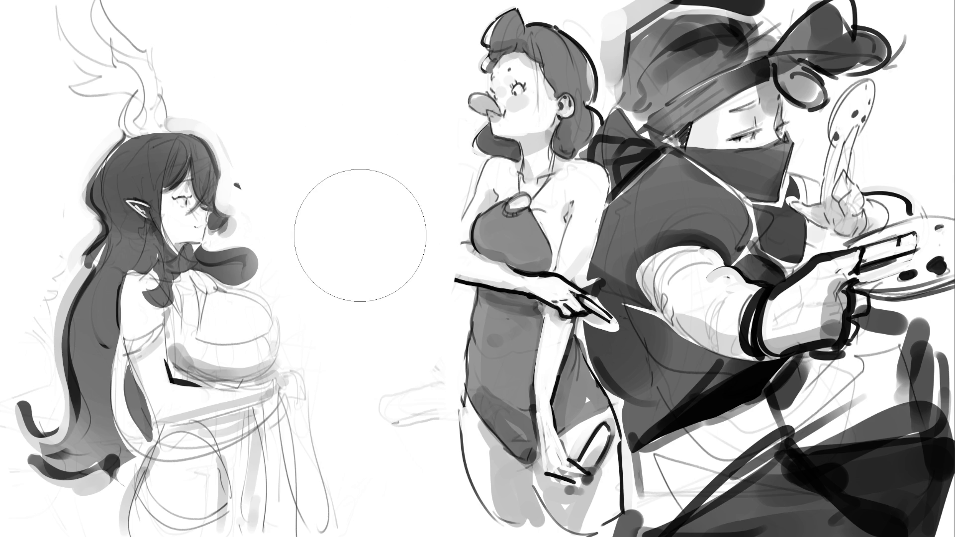
key("bracketleft")
key("b")
mouse_move(183, 182)
left_mouse_down()
mouse_move(191, 178)
mouse_move(198, 201)
mouse_move(174, 191)
mouse_move(181, 180)
mouse_move(205, 204)
mouse_move(191, 210)
mouse_move(211, 166)
mouse_move(216, 199)
mouse_move(201, 235)
left_mouse_up()
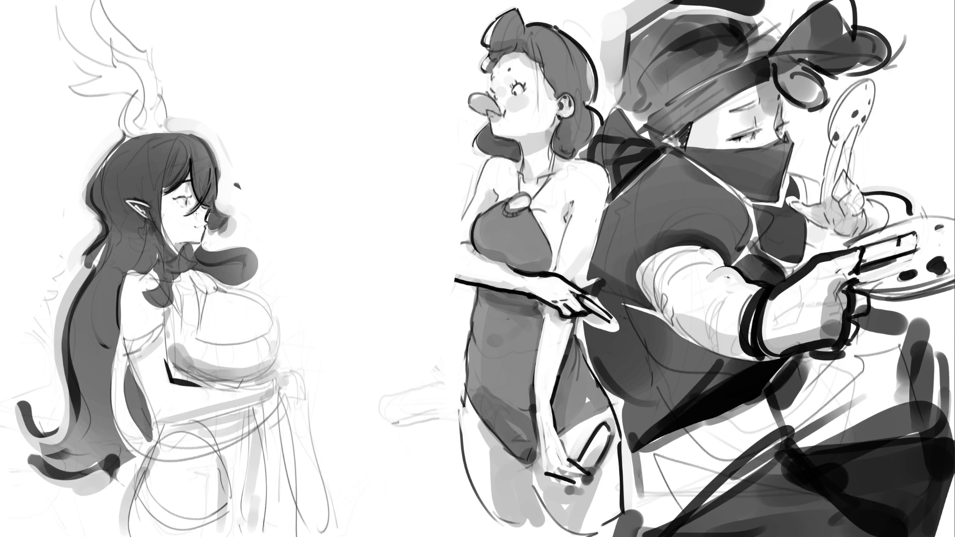
mouse_move(217, 191)
left_mouse_down()
mouse_move(231, 217)
mouse_move(222, 230)
left_mouse_up()
key("ctrl+z")
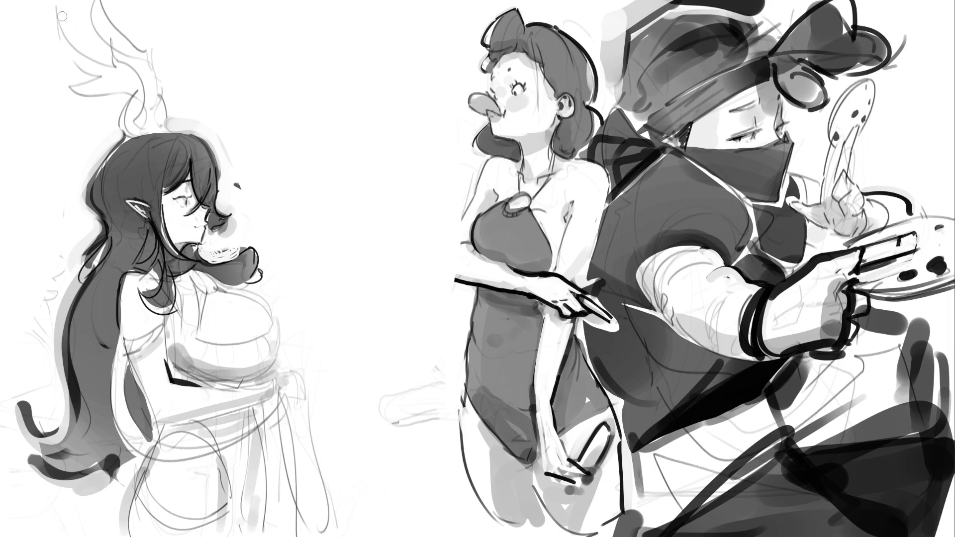
- Sketch a thick antler arc above the elf girl, then erase it
mouse_move(59, 7)
left_mouse_down()
mouse_move(110, 60)
mouse_move(113, 43)
mouse_move(141, 80)
mouse_move(142, 131)
left_mouse_up()
mouse_move(110, 39)
left_mouse_down()
mouse_move(149, 107)
mouse_move(143, 127)
left_mouse_up()
mouse_move(63, 4)
left_mouse_down()
mouse_move(102, 58)
mouse_move(74, 83)
mouse_move(104, 96)
mouse_move(67, 84)
mouse_move(127, 102)
mouse_move(139, 135)
mouse_move(114, 137)
left_mouse_up()
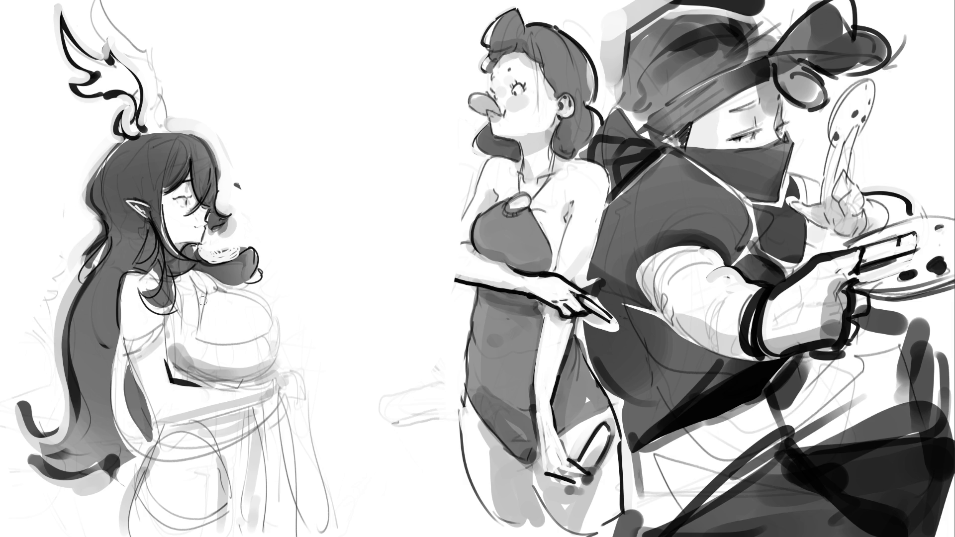
- Redraw the elf's chest contour as a thinner curve and darken its outline and right edge
left_click_drag(213, 297, 199, 337)
key("ctrl+z")
mouse_move(211, 295)
left_mouse_down()
mouse_move(197, 331)
mouse_move(265, 334)
left_mouse_up()
key("ctrl+z")
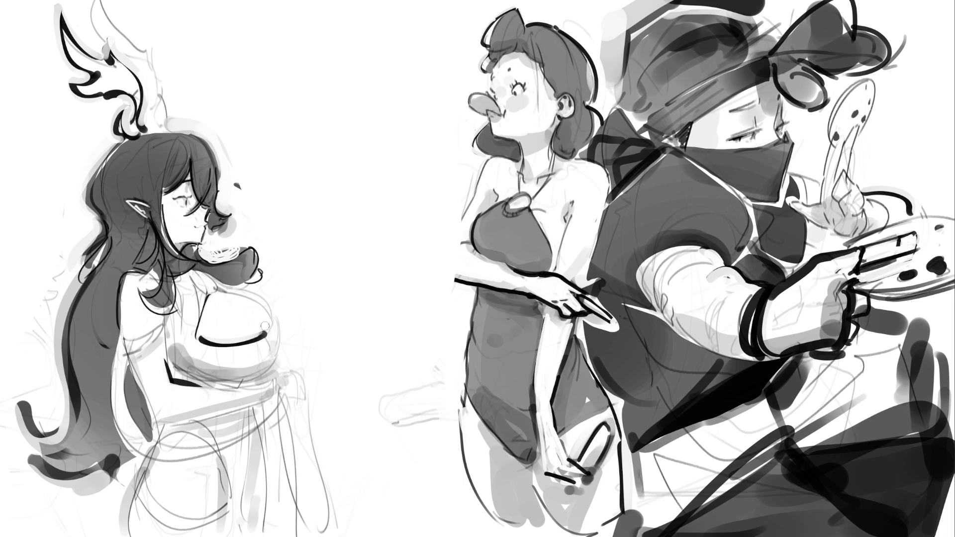
left_click_drag(199, 339, 266, 329)
left_click_drag(266, 320, 265, 331)
left_click_drag(221, 283, 211, 294)
mouse_move(227, 285)
left_mouse_down()
mouse_move(261, 297)
mouse_move(274, 318)
left_mouse_up()
left_click_drag(230, 292, 272, 322)
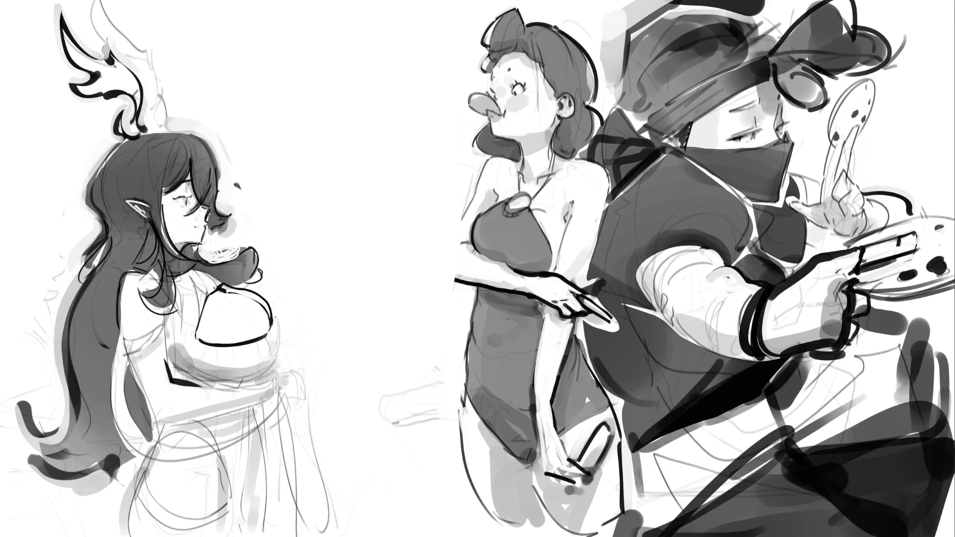
left_click_drag(274, 314, 275, 361)
key("ctrl+z")
key("ctrl+z")
key("ctrl+shift+z")
key("ctrl+shift+z")
- Draw a dark curve under the chest, discarding the trial band and right-edge strokes
left_click_drag(187, 364, 279, 373)
key("ctrl+z")
left_click_drag(194, 371, 281, 373)
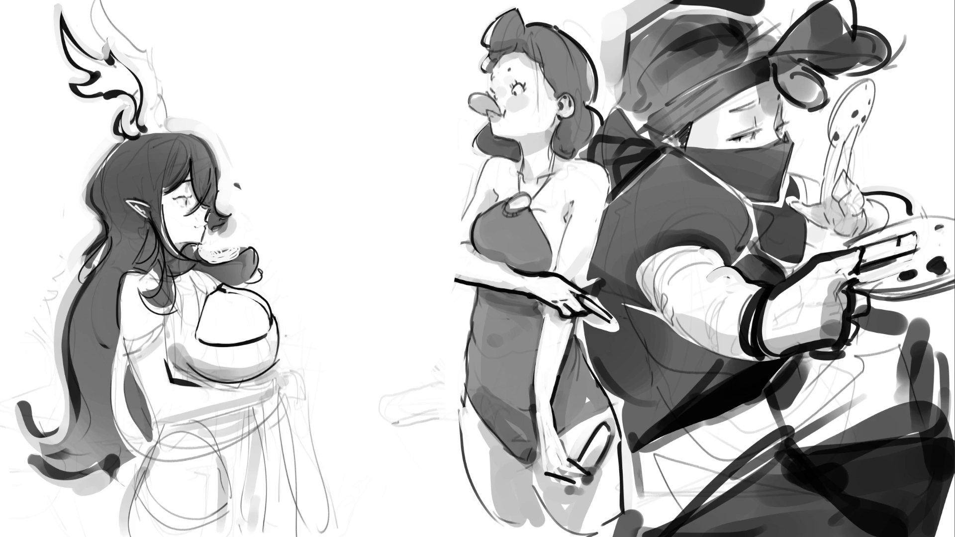
key("ctrl+z")
left_click_drag(180, 366, 257, 382)
mouse_move(263, 336)
left_mouse_down()
mouse_move(254, 377)
mouse_move(269, 332)
mouse_move(274, 349)
mouse_move(257, 378)
mouse_move(271, 370)
left_mouse_up()
key("ctrl+z")
key("ctrl+z")
key("ctrl+z")
key("ctrl+z")
key("ctrl+z")
key("ctrl+z")
key("ctrl+z")
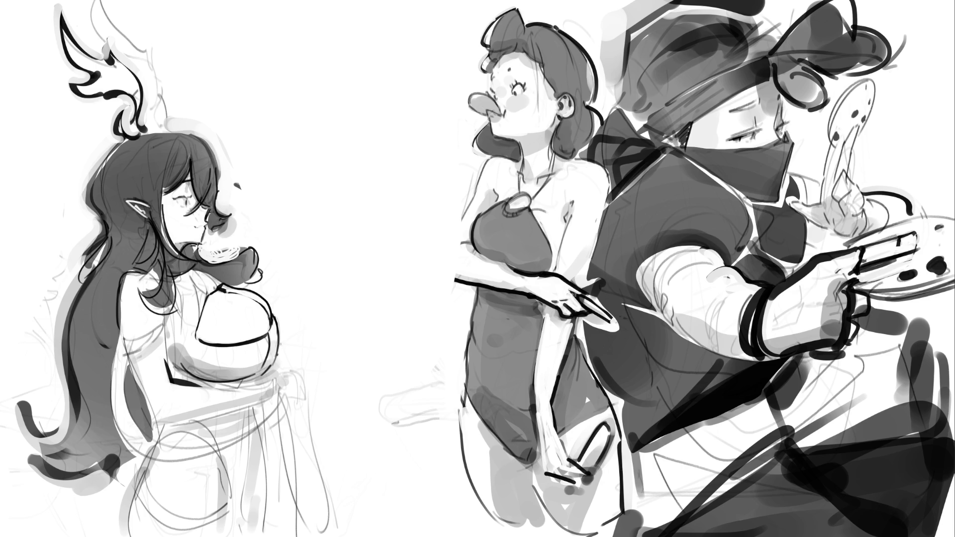
- Line the chest's left edge and neck hair, then sketch a puffed sleeve on the shoulder
key("ctrl+z")
left_click_drag(183, 304, 176, 360)
key("ctrl+z")
left_click_drag(195, 288, 174, 363)
left_click_drag(177, 281, 177, 310)
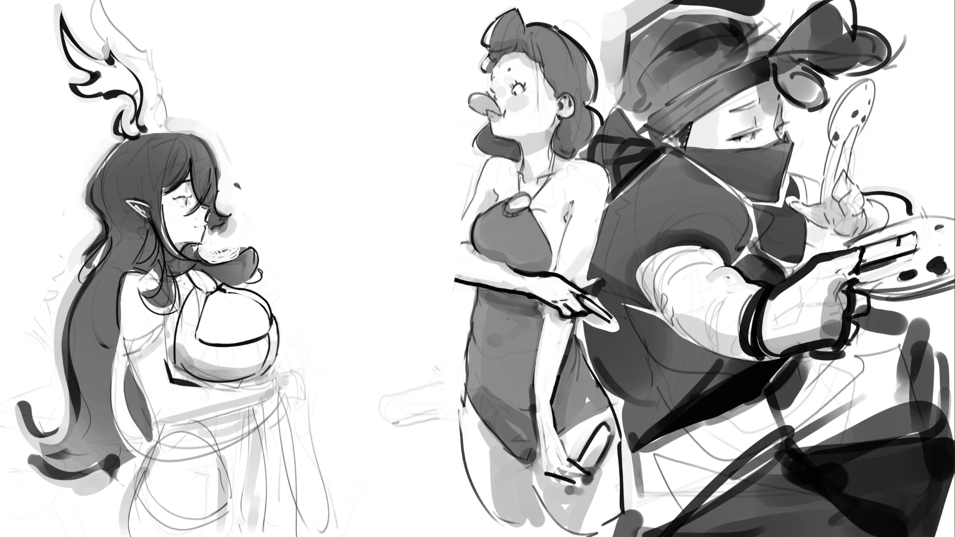
left_click_drag(188, 276, 180, 288)
mouse_move(120, 343)
left_mouse_down()
mouse_move(168, 330)
mouse_move(115, 354)
mouse_move(154, 346)
mouse_move(117, 363)
mouse_move(141, 451)
mouse_move(238, 450)
left_mouse_up()
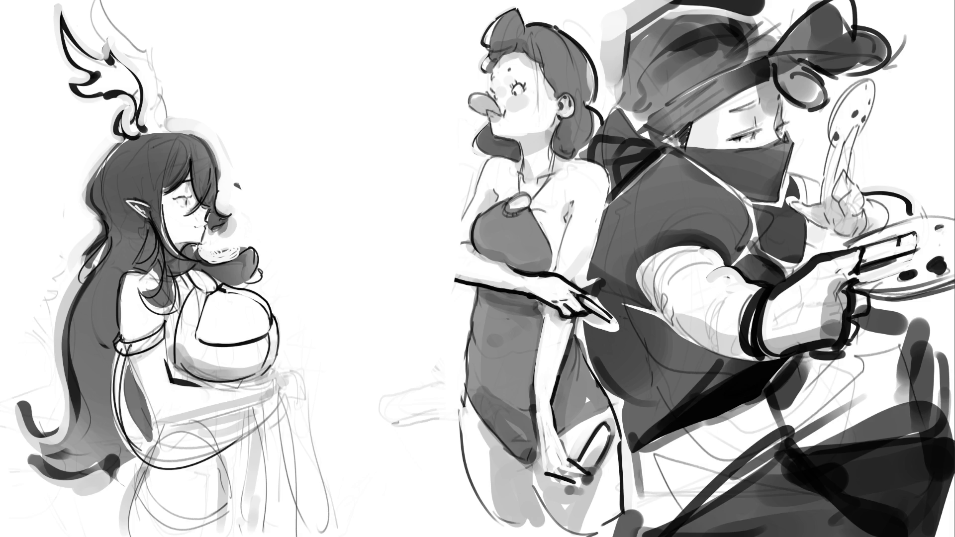
- Draw the elf's arm line, its lower edge and the wrist cuff
key("ctrl+z")
mouse_move(122, 345)
left_mouse_down()
mouse_move(137, 449)
mouse_move(282, 407)
mouse_move(254, 420)
mouse_move(281, 393)
left_mouse_up()
mouse_move(132, 358)
left_mouse_down()
mouse_move(152, 407)
mouse_move(199, 388)
left_mouse_up()
left_click_drag(151, 409, 168, 426)
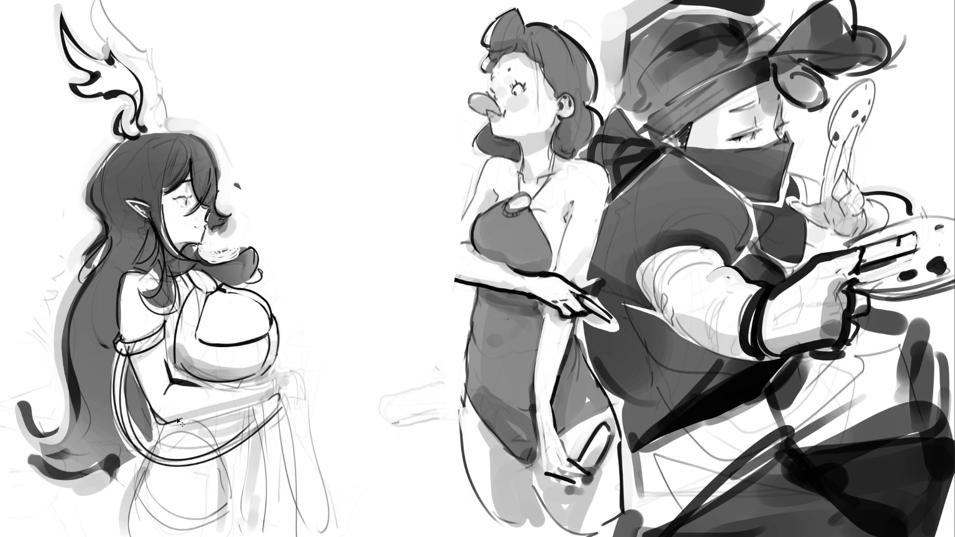
mouse_move(152, 413)
left_mouse_down()
mouse_move(169, 427)
mouse_move(255, 404)
left_mouse_up()
left_click_drag(196, 388, 267, 380)
mouse_move(277, 381)
left_mouse_down()
mouse_move(282, 396)
mouse_move(272, 399)
mouse_move(278, 370)
left_mouse_up()
mouse_move(274, 367)
left_mouse_down()
mouse_move(293, 393)
mouse_move(283, 400)
mouse_move(307, 394)
mouse_move(298, 514)
left_mouse_up()
- Sketch cloth folds falling from the hand and vertical fold lines down the dress
left_click_drag(313, 396, 338, 536)
left_click_drag(308, 394, 317, 532)
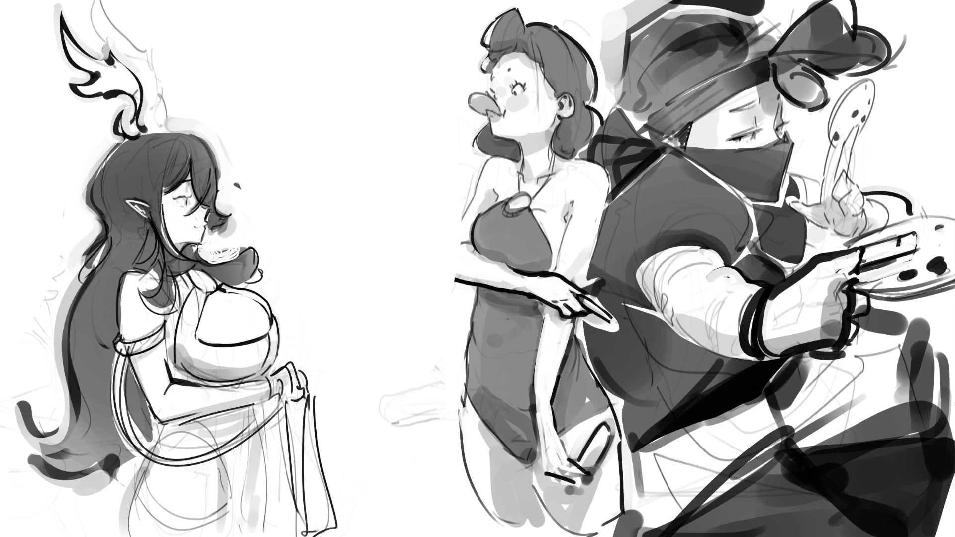
left_click_drag(252, 406, 268, 534)
key("ctrl+z")
left_click_drag(257, 428, 265, 536)
key("ctrl+z")
key("ctrl+z")
left_click_drag(257, 429, 268, 536)
left_click_drag(226, 457, 236, 536)
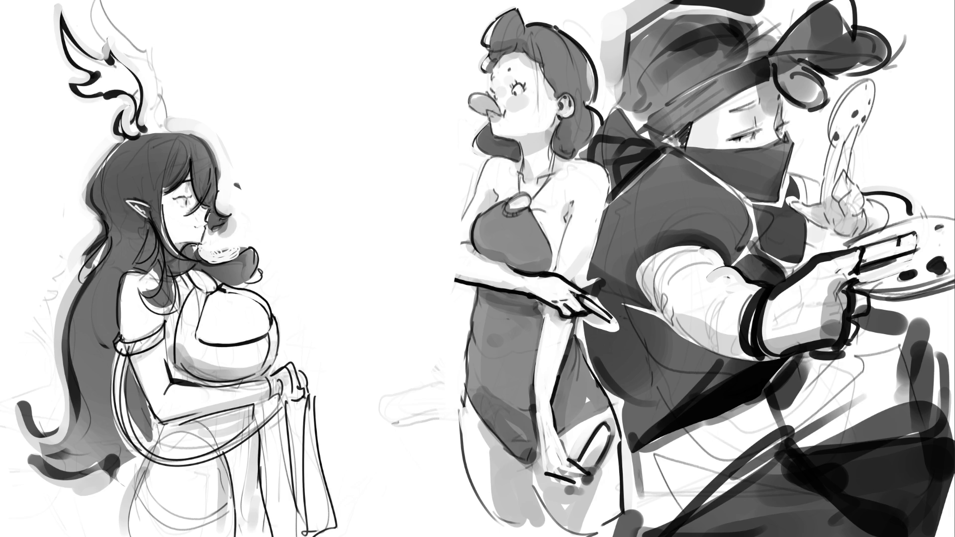
- Refine the waist and skirt outline strokes and lighten the sketch lines on the skirt
mouse_move(155, 447)
left_mouse_down()
mouse_move(221, 435)
mouse_move(155, 449)
left_mouse_up()
key("ctrl+z")
key("ctrl+z")
mouse_move(218, 418)
left_mouse_down()
mouse_move(200, 437)
mouse_move(210, 429)
left_mouse_up()
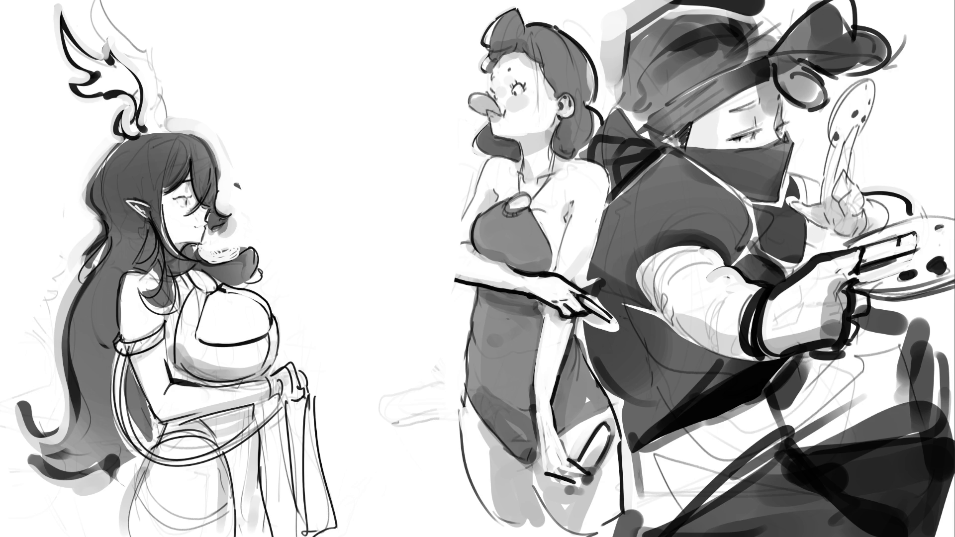
mouse_move(144, 477)
left_mouse_down()
mouse_move(234, 511)
mouse_move(135, 507)
mouse_move(234, 527)
mouse_move(143, 482)
left_mouse_up()
left_click_drag(157, 442, 124, 536)
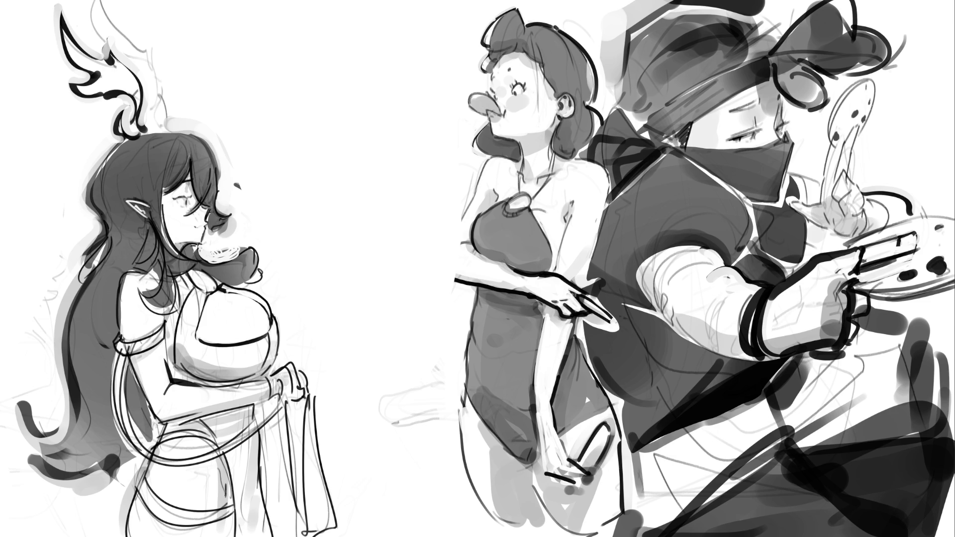
left_click_drag(219, 465, 234, 535)
- Darken the upper antler branch, paint over the tongue leaving a bubble, and draw a raised arm
mouse_move(95, 7)
left_mouse_down()
mouse_move(111, 48)
mouse_move(154, 64)
mouse_move(151, 118)
mouse_move(163, 128)
left_mouse_up()
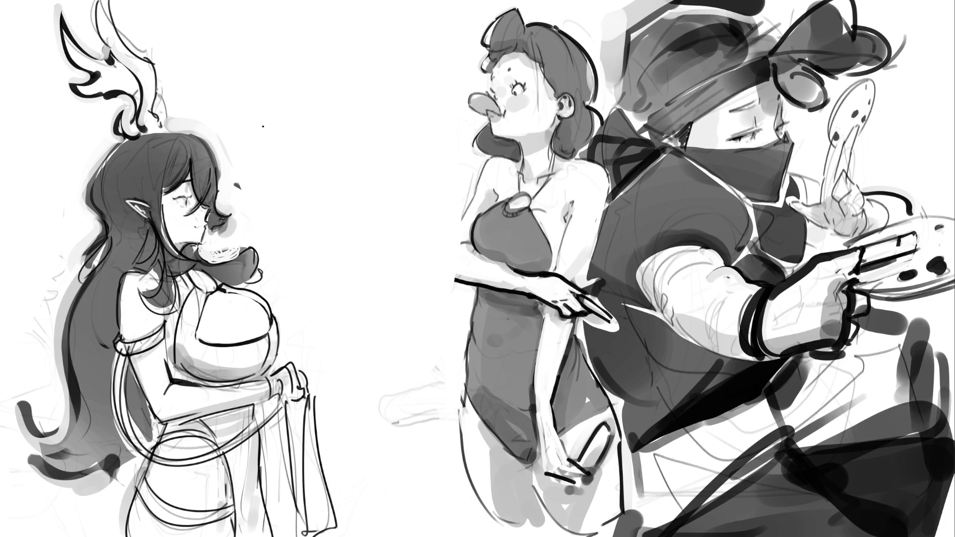
left_click_drag(163, 94, 158, 125)
mouse_move(258, 254)
left_mouse_down()
mouse_move(259, 269)
mouse_move(208, 269)
mouse_move(258, 255)
mouse_move(214, 257)
mouse_move(264, 261)
mouse_move(209, 254)
mouse_move(266, 260)
mouse_move(259, 269)
mouse_move(214, 257)
mouse_move(258, 279)
mouse_move(256, 261)
mouse_move(267, 256)
left_mouse_up()
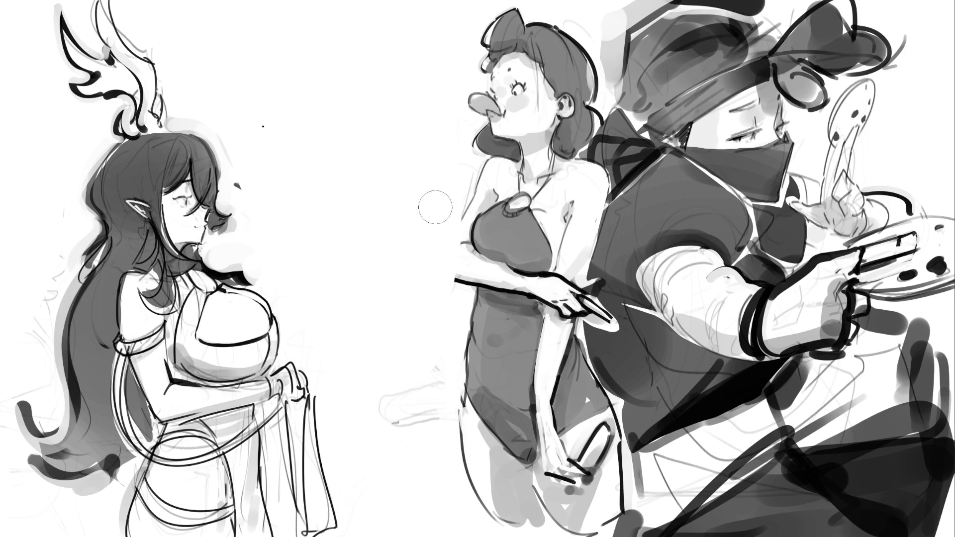
mouse_move(456, 212)
left_mouse_down()
mouse_move(438, 283)
mouse_move(415, 270)
mouse_move(452, 278)
mouse_move(437, 198)
mouse_move(424, 273)
left_mouse_up()
- Undo the excess part of the bent arm stroke beside the middle woman's chest
key("ctrl+z")
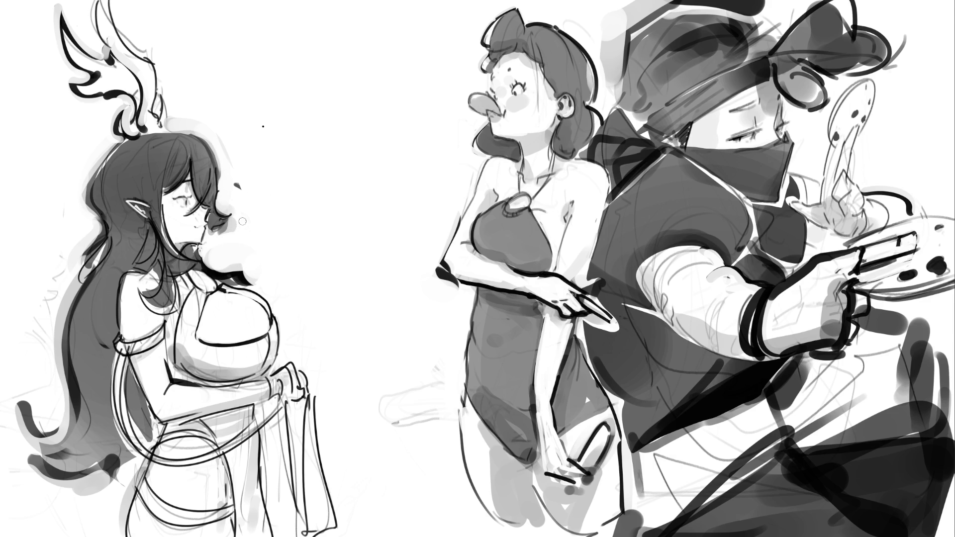
- Paint a dark oval over the elf's eye with a larger brush, then soften it into a blush
key("bracketright")
mouse_move(183, 214)
left_mouse_down()
mouse_move(185, 229)
mouse_move(191, 219)
left_mouse_up()
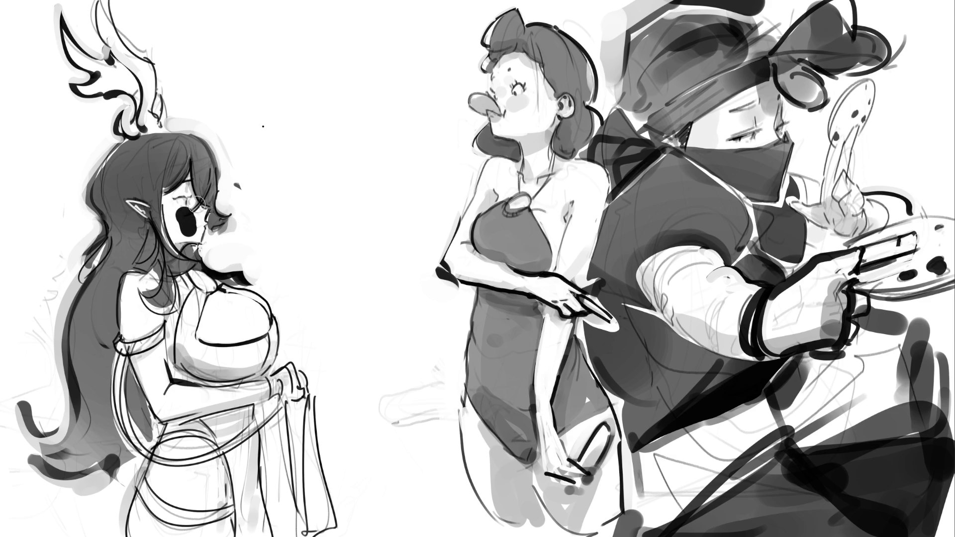
key("bracketright")
key("bracketright")
key("bracketright")
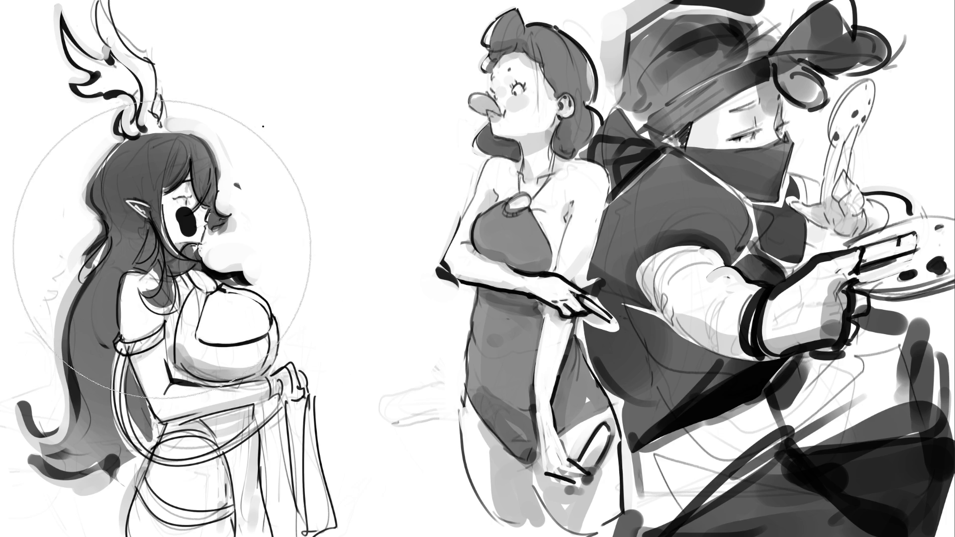
key("bracketleft")
key("bracketleft")
key("bracketleft")
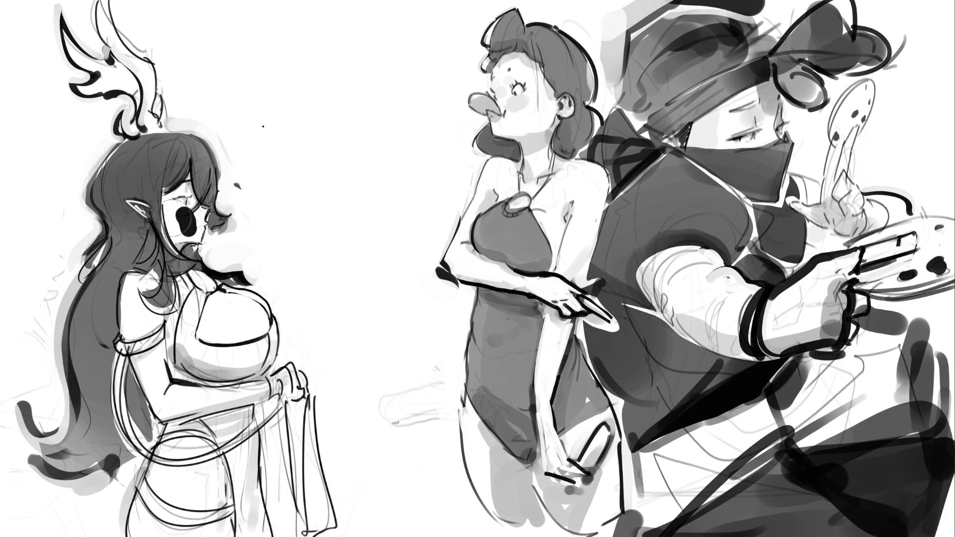
mouse_move(177, 242)
left_mouse_down()
mouse_move(182, 219)
mouse_move(176, 242)
mouse_move(207, 201)
mouse_move(195, 186)
mouse_move(189, 246)
mouse_move(172, 241)
mouse_move(167, 176)
mouse_move(185, 178)
left_mouse_up()
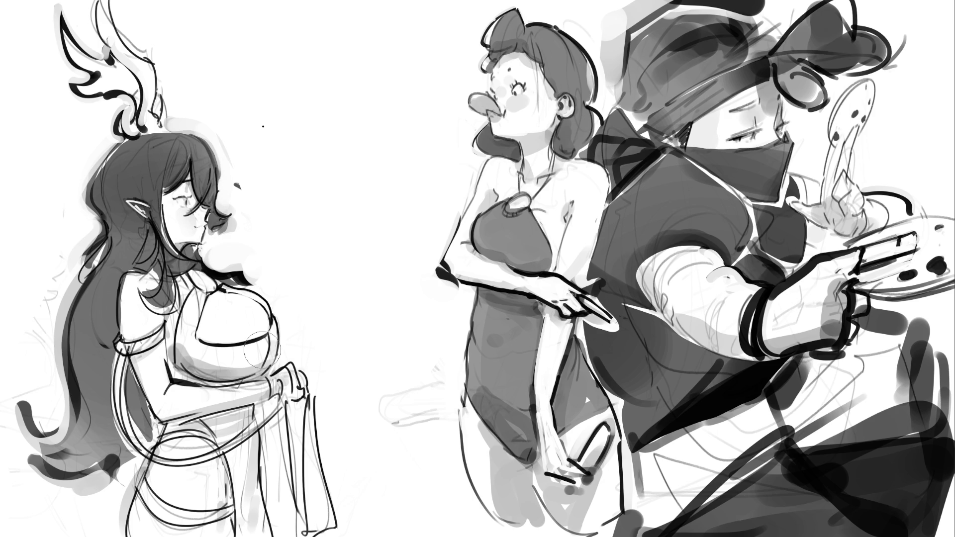
- Shade the lower dress dark, even out the skirt shading and ink the skirt's vertical fold line
key("bracketleft")
key("bracketleft")
key("bracketleft")
mouse_move(160, 490)
left_mouse_down()
mouse_move(144, 528)
mouse_move(149, 488)
mouse_move(229, 515)
mouse_move(214, 524)
mouse_move(151, 473)
mouse_move(159, 447)
mouse_move(214, 443)
mouse_move(182, 477)
mouse_move(159, 450)
mouse_move(144, 467)
mouse_move(151, 405)
mouse_move(152, 495)
mouse_move(144, 478)
left_mouse_up()
mouse_move(235, 484)
left_mouse_down()
mouse_move(209, 497)
mouse_move(154, 493)
mouse_move(144, 518)
mouse_move(159, 474)
left_mouse_up()
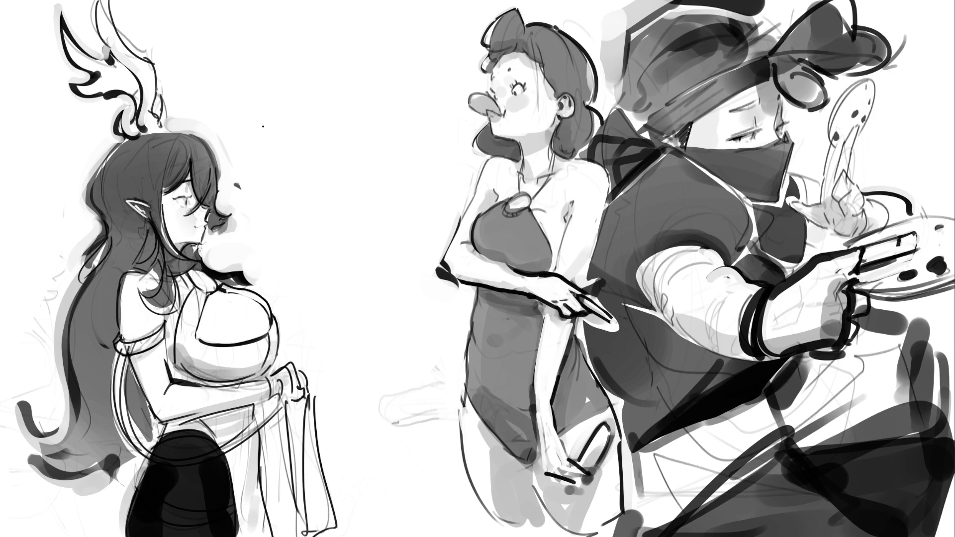
mouse_move(219, 455)
left_mouse_down()
mouse_move(189, 448)
mouse_move(164, 462)
mouse_move(172, 459)
mouse_move(182, 493)
mouse_move(149, 517)
mouse_move(160, 506)
mouse_move(204, 508)
mouse_move(199, 497)
left_mouse_up()
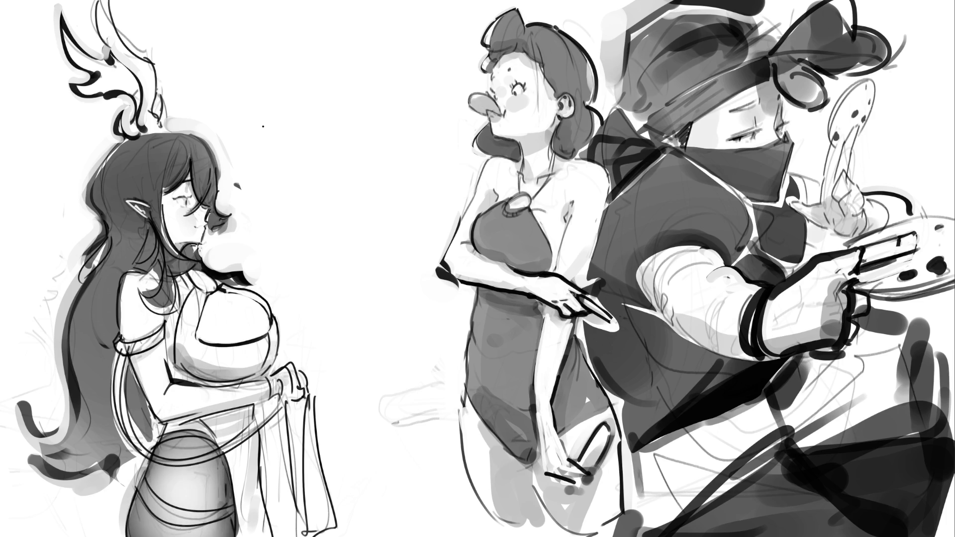
mouse_move(209, 438)
left_mouse_down()
mouse_move(179, 447)
mouse_move(167, 487)
mouse_move(189, 423)
mouse_move(154, 504)
mouse_move(179, 515)
mouse_move(184, 423)
mouse_move(208, 533)
left_mouse_up()
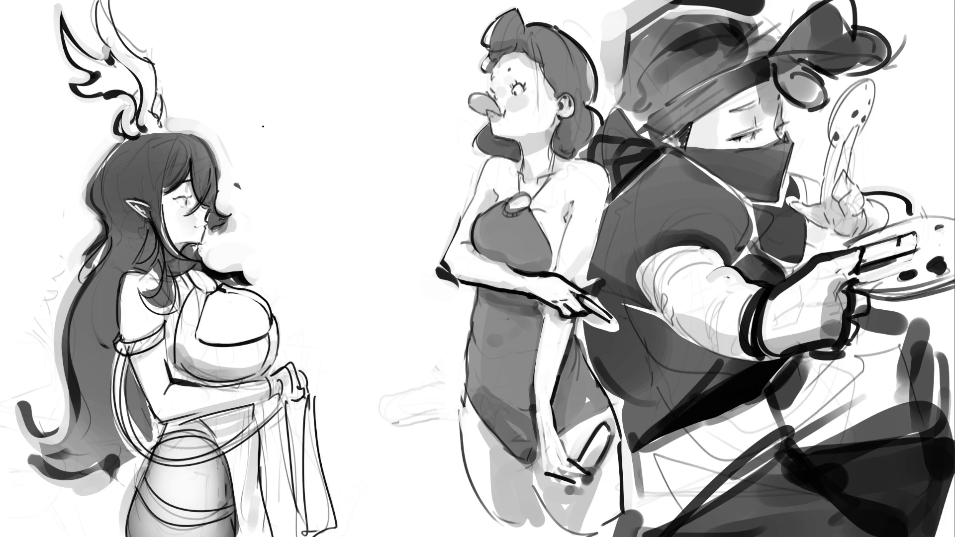
mouse_move(191, 428)
left_mouse_down()
mouse_move(194, 478)
mouse_move(219, 534)
mouse_move(182, 481)
mouse_move(219, 517)
mouse_move(189, 493)
mouse_move(186, 437)
mouse_move(145, 502)
mouse_move(194, 477)
left_mouse_up()
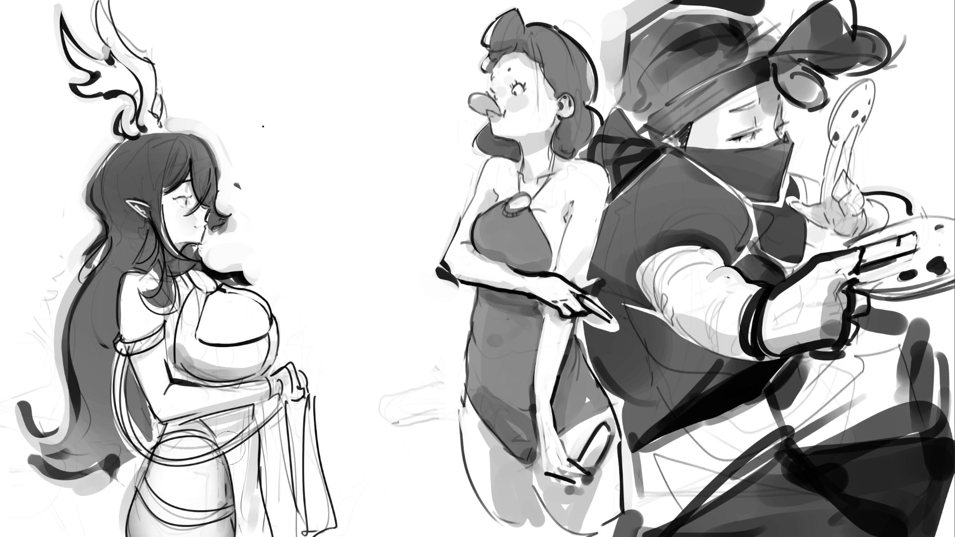
key("bracketleft")
key("bracketleft")
key("bracketleft")
left_click_drag(230, 466, 229, 518)
left_click_drag(229, 472, 229, 516)
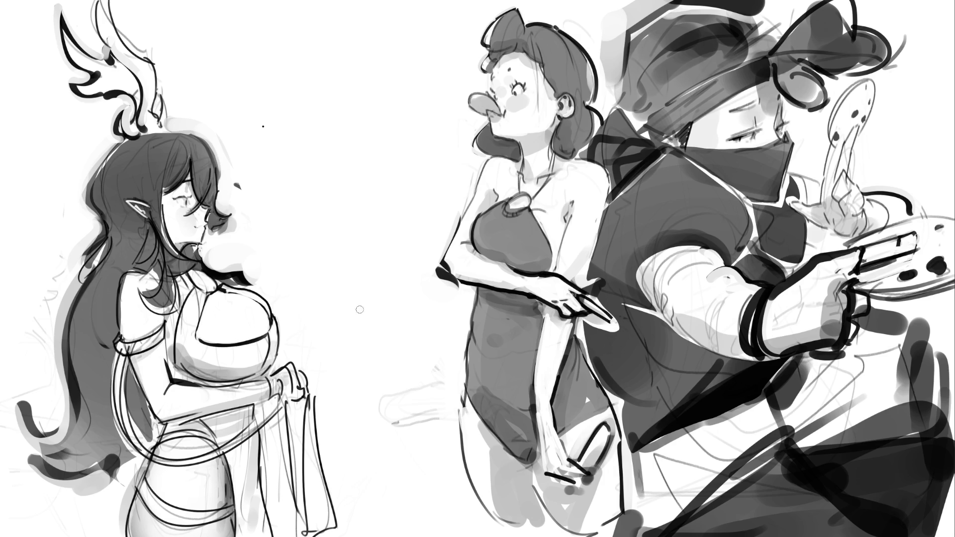
- Shade the antlered woman's chest in a lighter grey with an enlarged brush
key("bracketright")
key("bracketright")
key("bracketright")
mouse_move(216, 304)
left_mouse_down()
mouse_move(206, 326)
mouse_move(213, 338)
mouse_move(256, 327)
mouse_move(253, 301)
mouse_move(227, 294)
mouse_move(248, 316)
mouse_move(256, 309)
left_mouse_up()
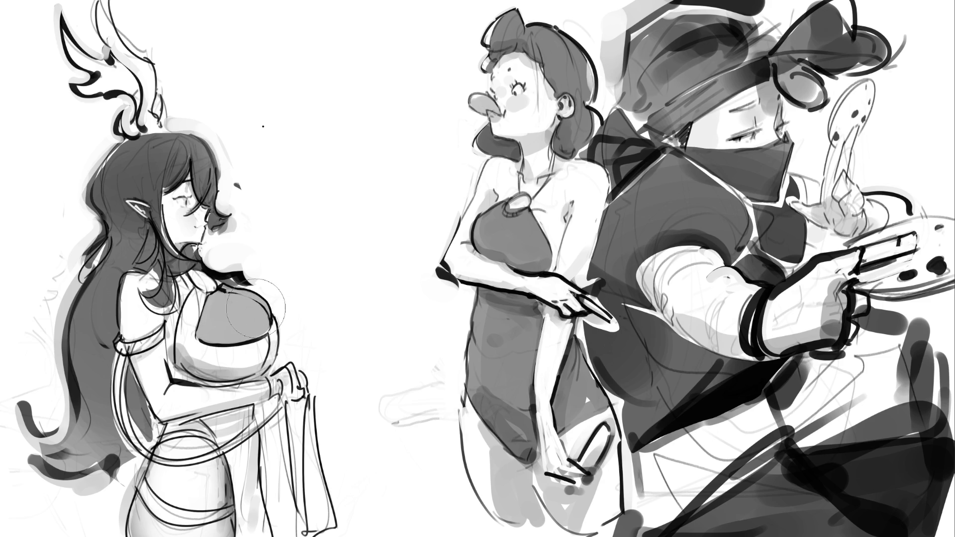
key("bracketright")
key("bracketright")
key("bracketright")
left_click_drag(219, 314, 242, 316)
key("bracketleft")
key("bracketleft")
key("bracketleft")
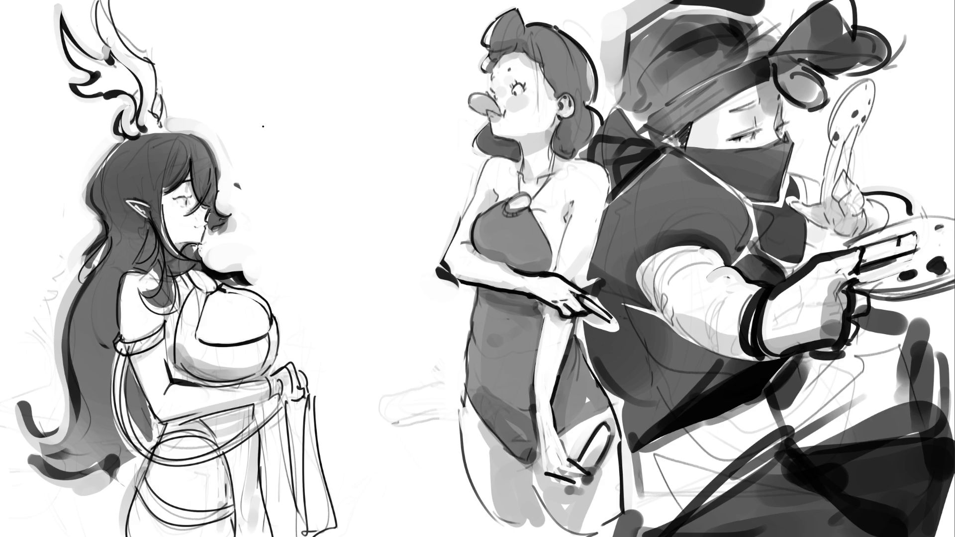
key("ctrl+z")
key("ctrl+shift+z")
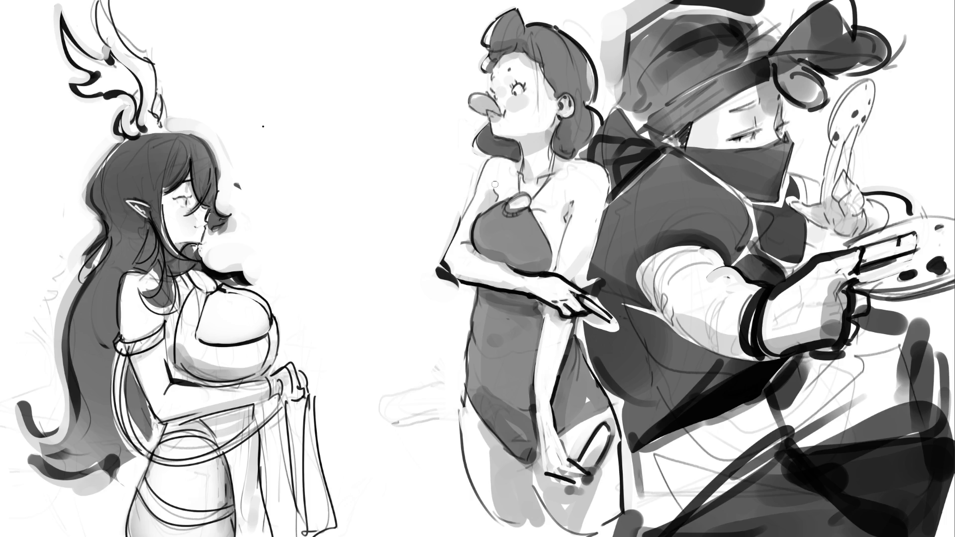
- Rework grey shading on the swimsuit woman's chest, under her bust and near her hand and waist
key("bracketright")
key("bracketright")
key("bracketright")
mouse_move(543, 235)
left_mouse_down()
mouse_move(545, 219)
mouse_move(518, 244)
mouse_move(521, 258)
mouse_move(531, 240)
mouse_move(545, 270)
mouse_move(552, 225)
left_mouse_up()
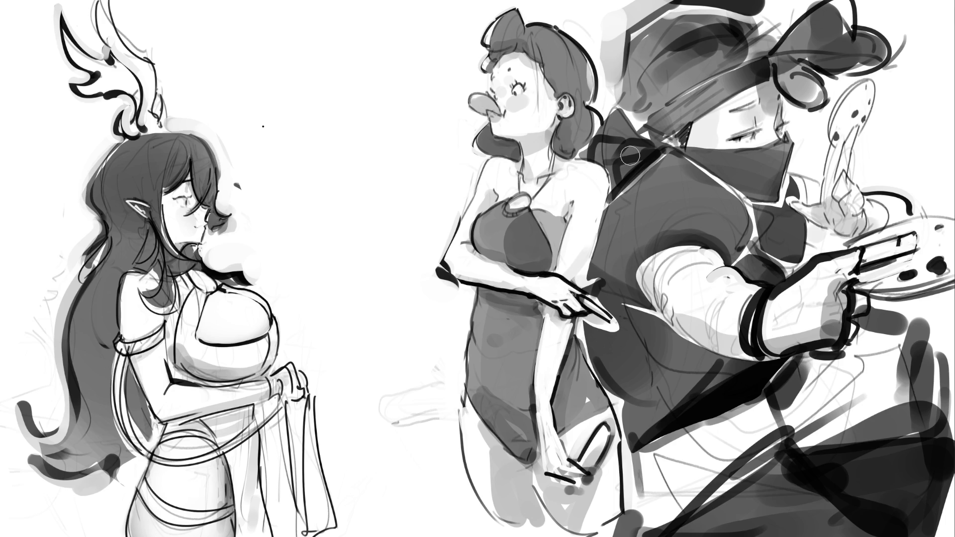
key("bracketright")
mouse_move(545, 232)
left_mouse_down()
mouse_move(523, 246)
mouse_move(526, 234)
left_mouse_up()
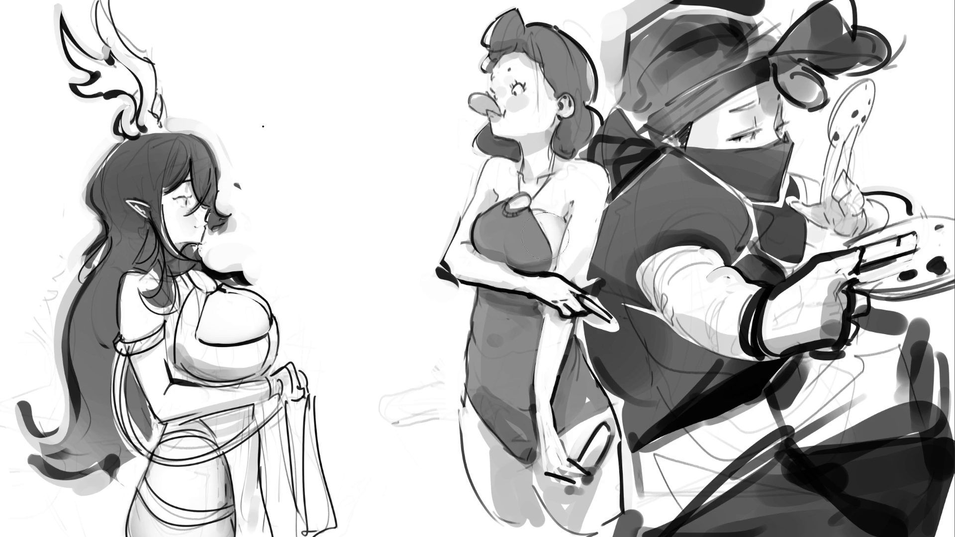
left_click_drag(482, 256, 497, 280)
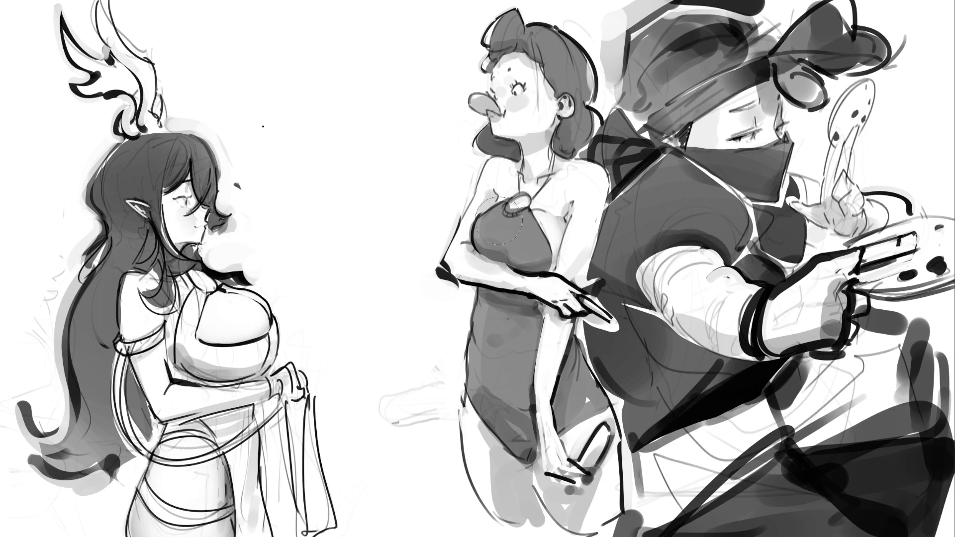
mouse_move(485, 211)
left_mouse_down()
mouse_move(492, 223)
mouse_move(479, 234)
mouse_move(505, 207)
mouse_move(552, 197)
mouse_move(538, 185)
mouse_move(553, 199)
mouse_move(575, 184)
mouse_move(564, 201)
mouse_move(550, 187)
mouse_move(587, 181)
mouse_move(575, 259)
mouse_move(584, 248)
mouse_move(587, 208)
mouse_move(572, 269)
mouse_move(590, 199)
mouse_move(582, 249)
left_mouse_up()
mouse_move(580, 346)
left_mouse_down()
mouse_move(552, 288)
mouse_move(514, 309)
left_mouse_up()
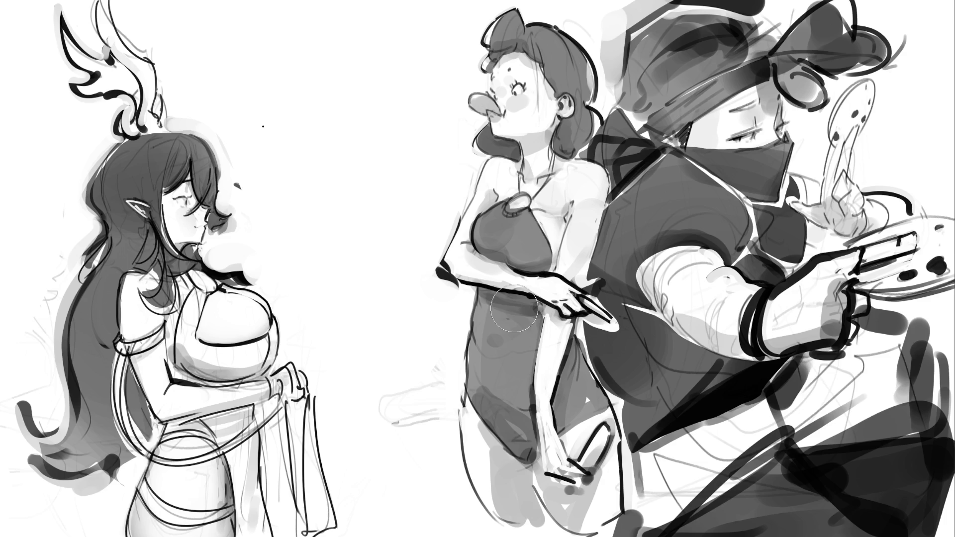
- Try shading a band across her neck, then undo the neck strokes
mouse_move(495, 132)
left_mouse_down()
mouse_move(567, 122)
mouse_move(516, 146)
left_mouse_up()
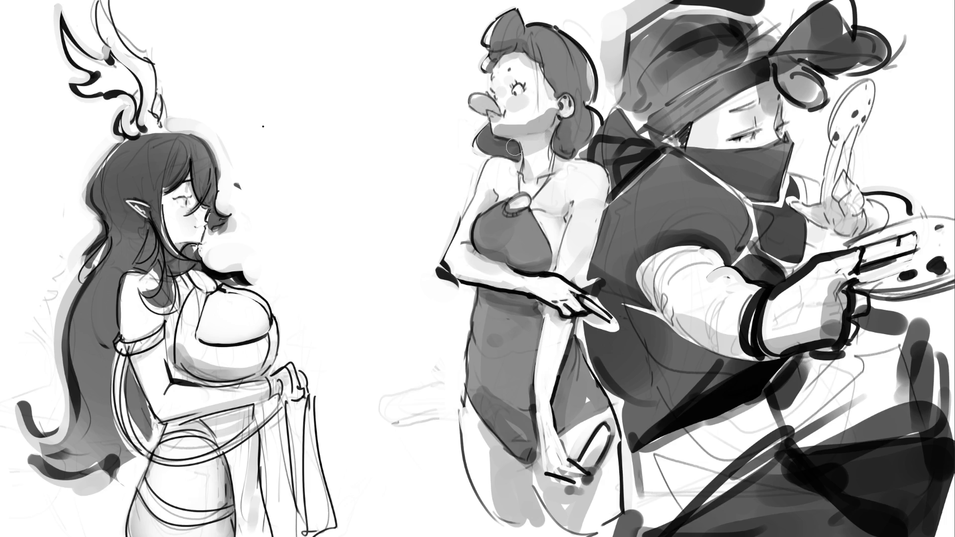
key("ctrl+z")
key("ctrl+z")
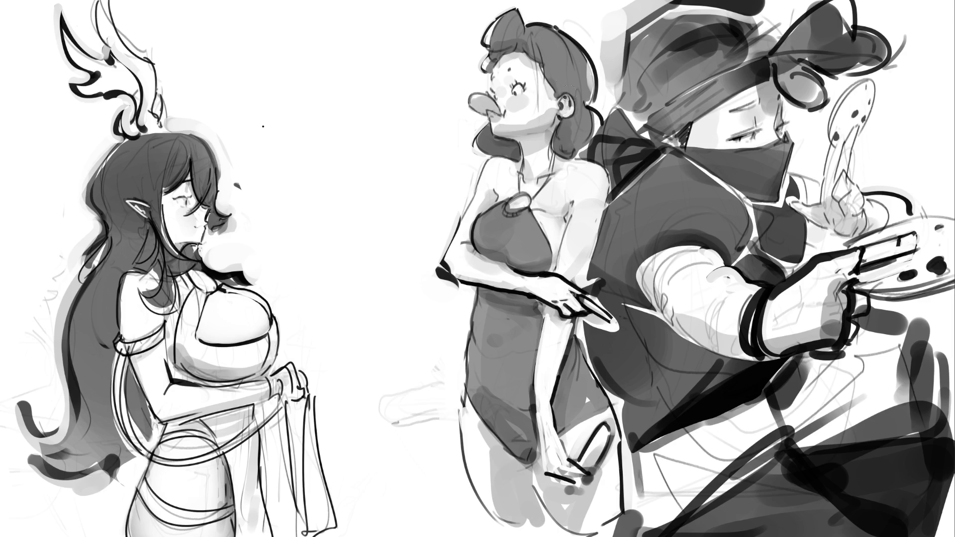
key("ctrl+z")
key("ctrl+z")
key("ctrl+z")
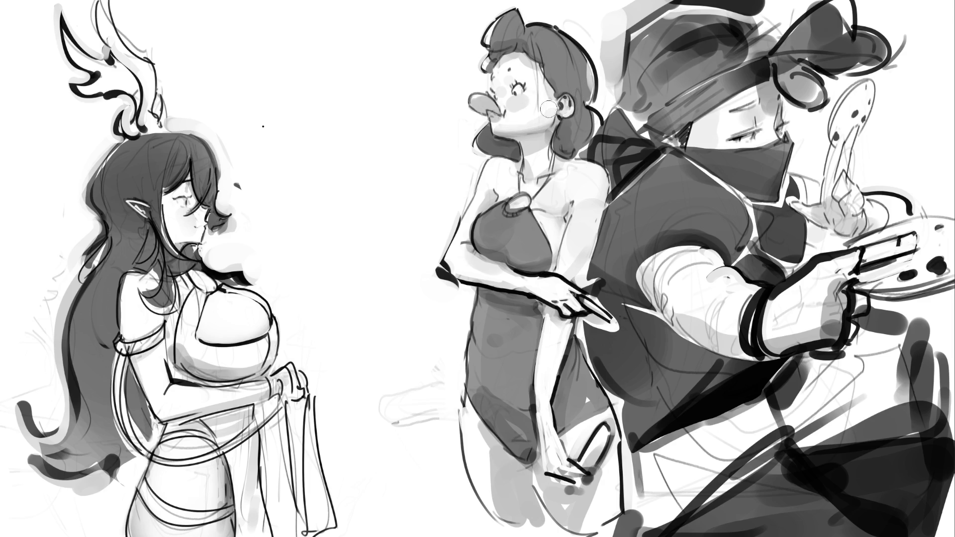
- Remove more shading under the chin and toggle the arm shading to compare, keeping it
key("ctrl+z")
key("ctrl+z")
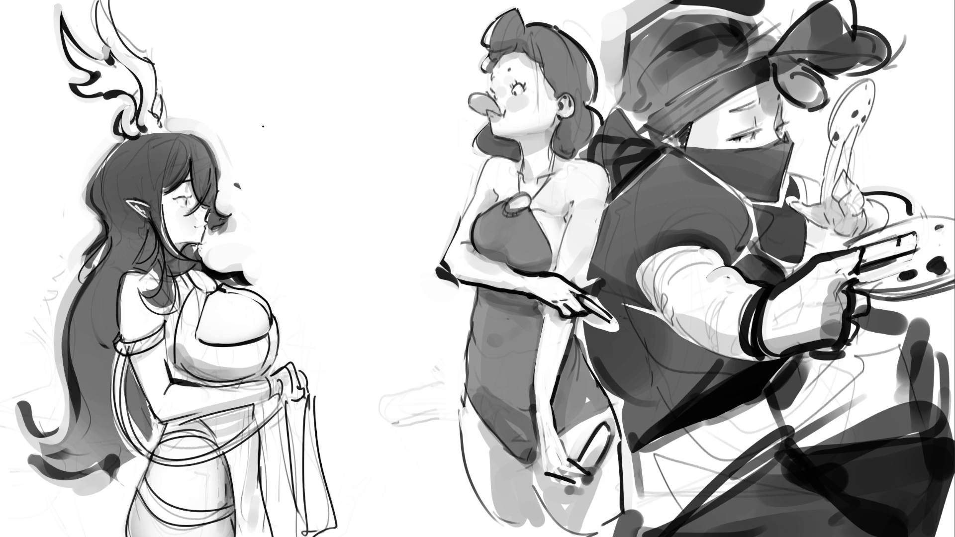
key("ctrl+z")
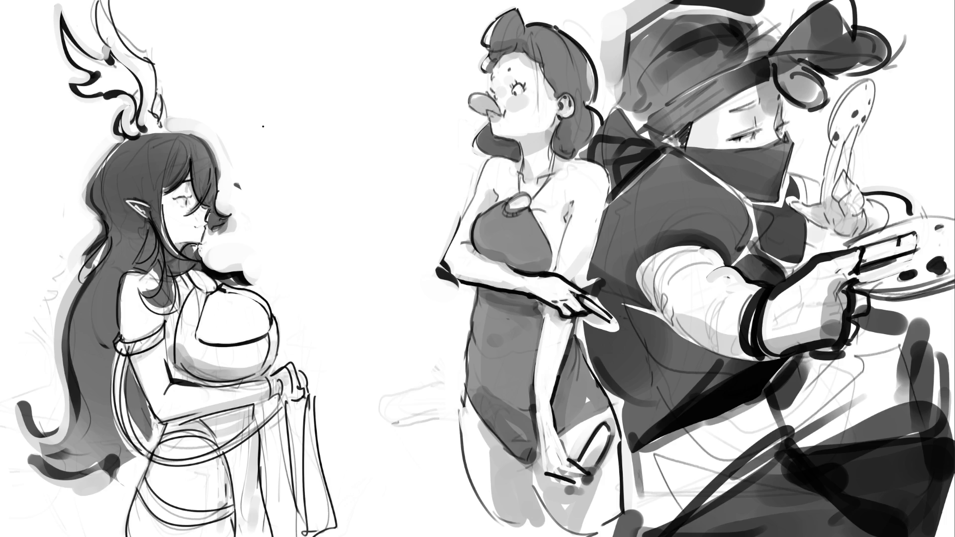
key("ctrl+shift+z")
key("ctrl+z")
key("ctrl+shift+z")
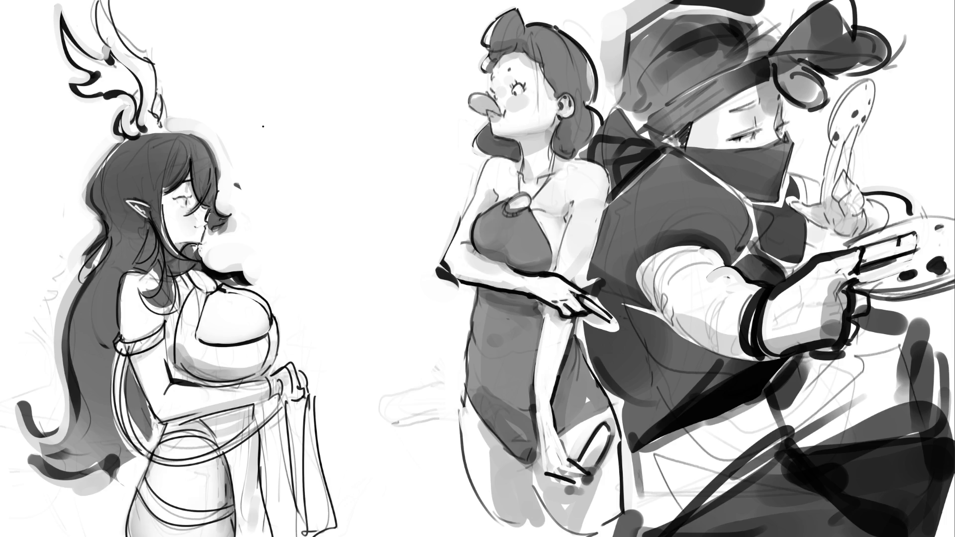
key("ctrl+z")
key("ctrl+shift+z")
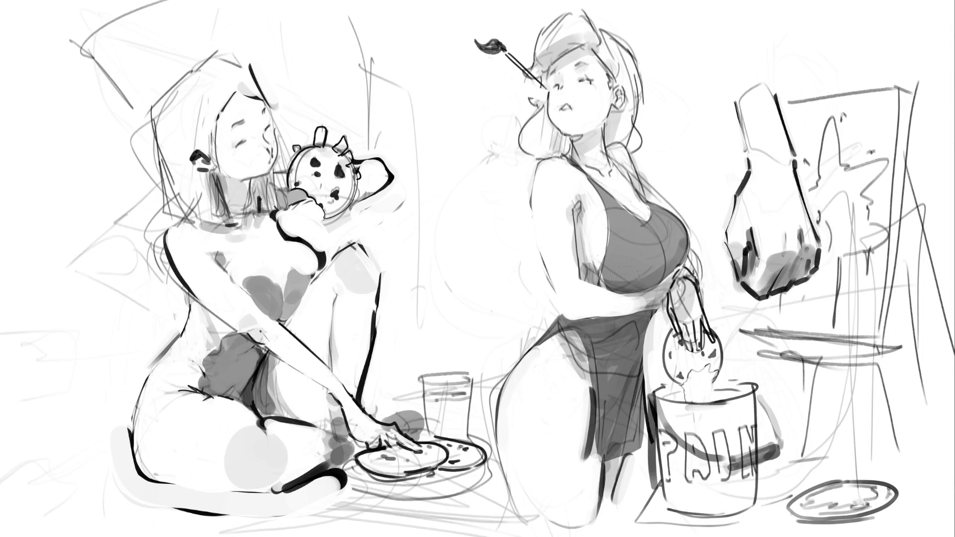
- Dab darker grey on the painter woman's arm edge and extend it downward
left_click(581, 248)
left_click_drag(581, 248, 580, 263)
- Fill both of the seated woman's knees with mid-grey using a large brush, then shrink it
left_click(178, 435)
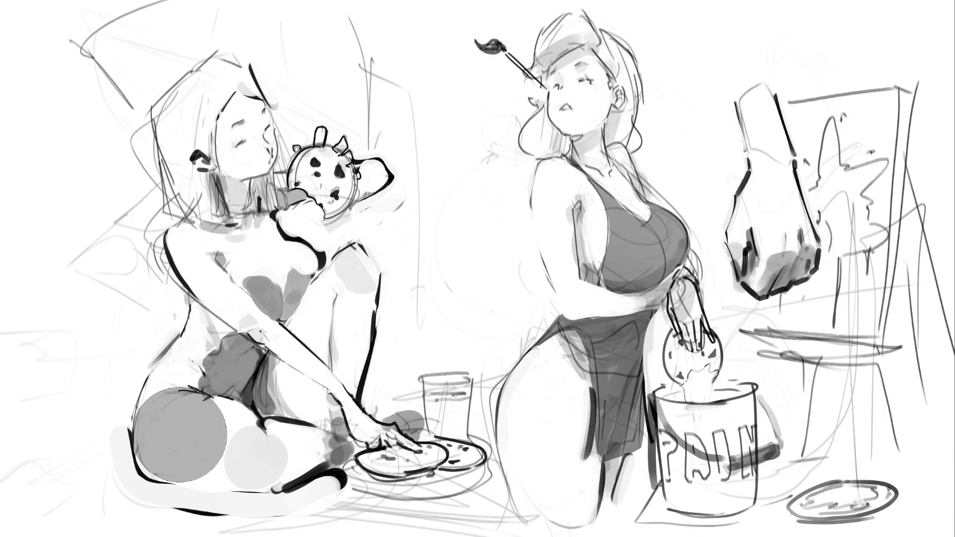
mouse_move(179, 436)
left_mouse_down()
mouse_move(177, 443)
mouse_move(227, 437)
mouse_move(230, 448)
mouse_move(291, 442)
left_mouse_up()
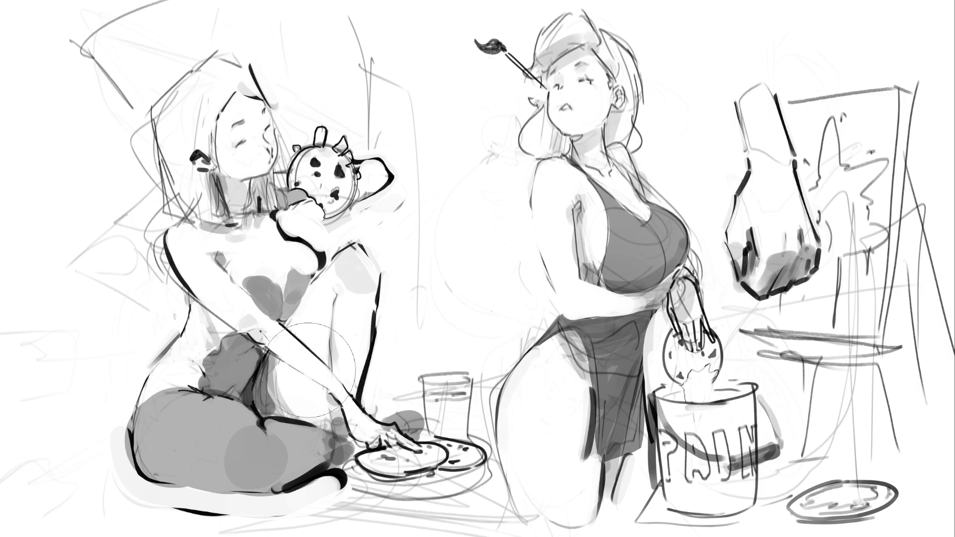
key("bracketleft")
key("bracketleft")
key("bracketleft")
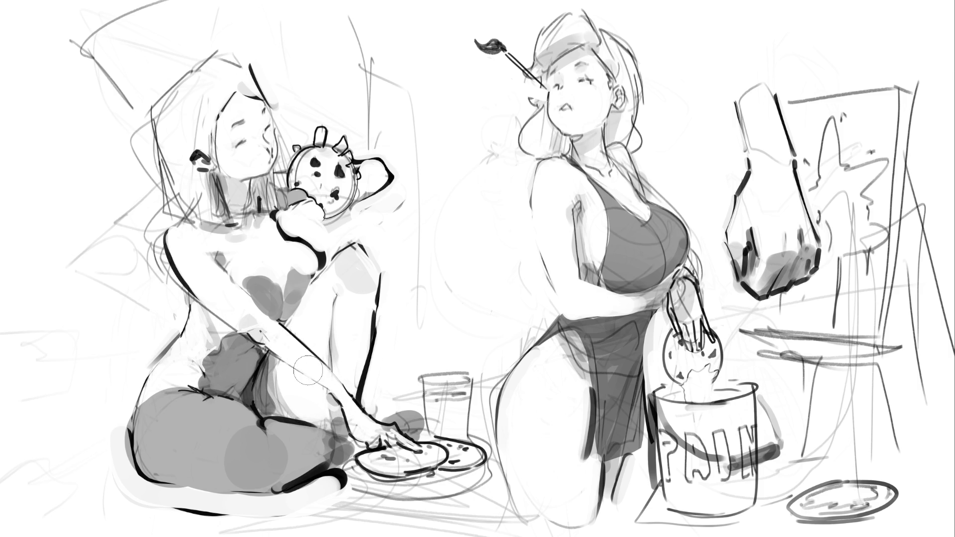